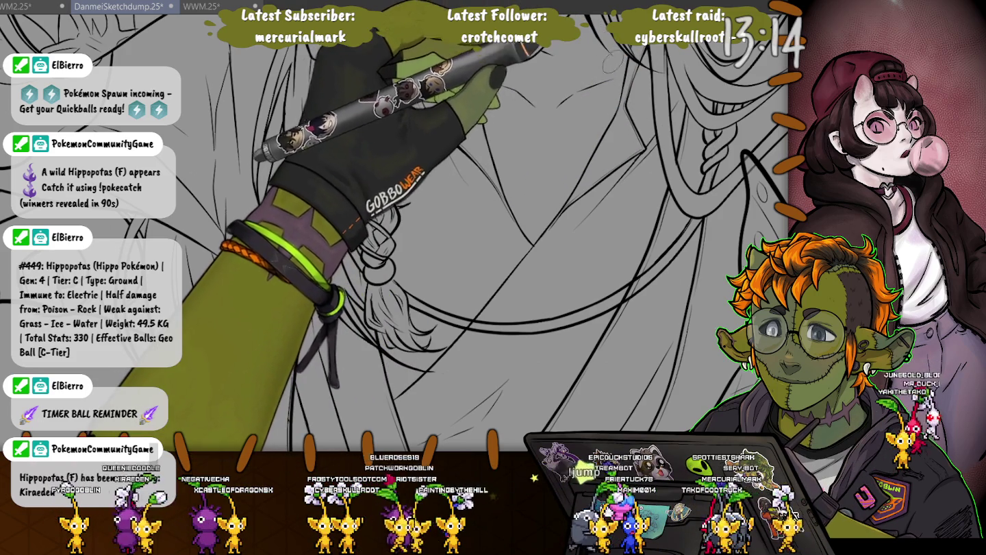
Ink a short stroke of the necklace chain just below the braid.
scroll(393, 226, right, 5)
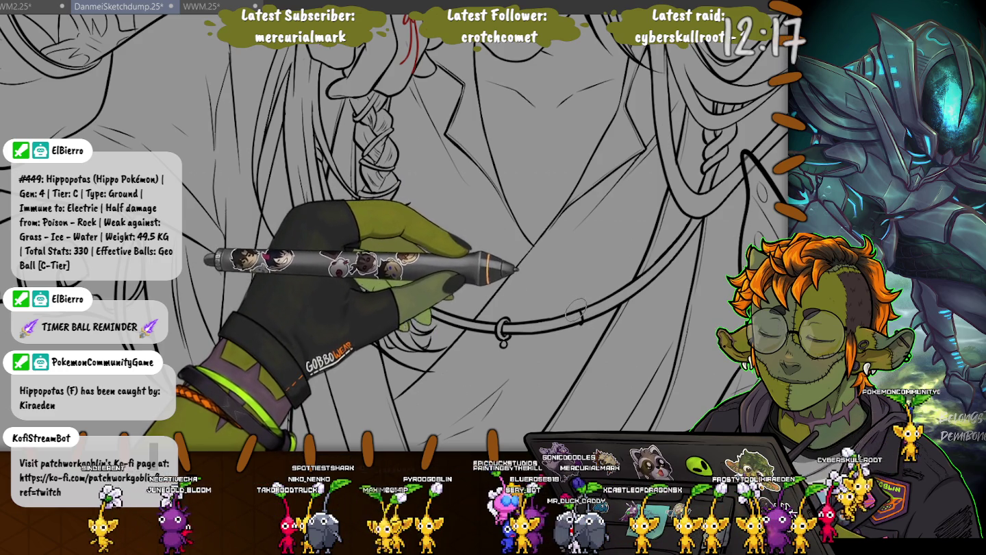
drag(581, 313, 583, 322)
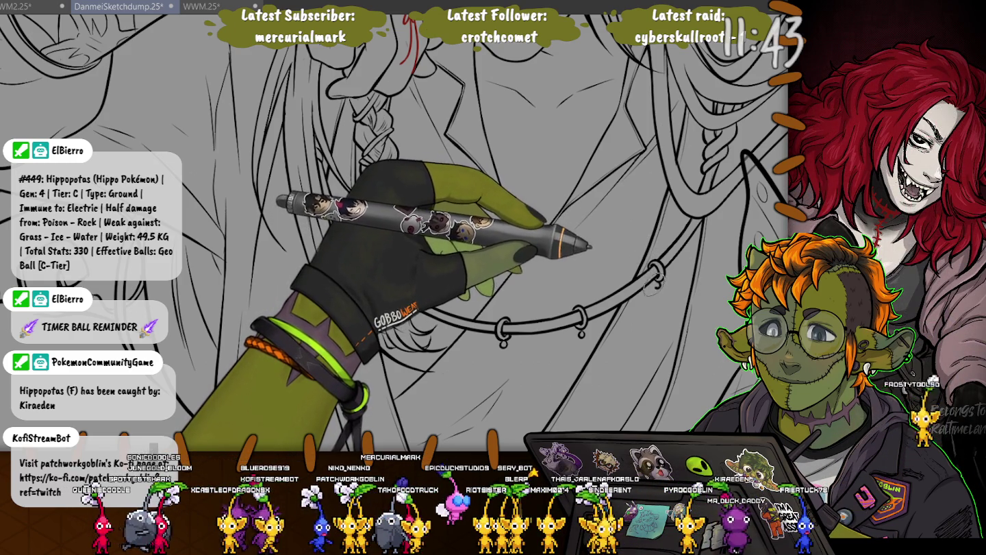
Pan the canvas to bring the necklace rings area into view.
drag(369, 206, 448, 233)
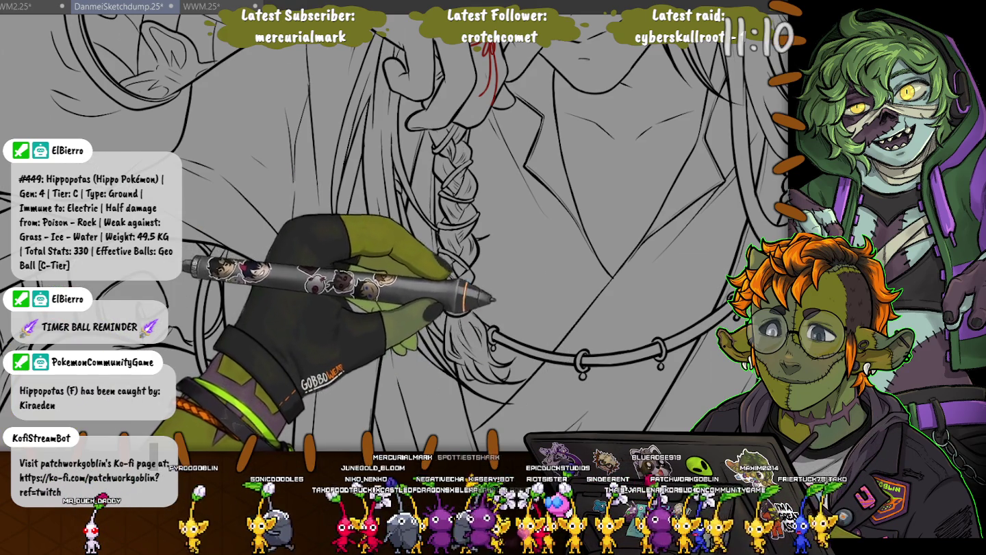
Move the view toward the lower part of the necklace chain.
drag(553, 386, 460, 315)
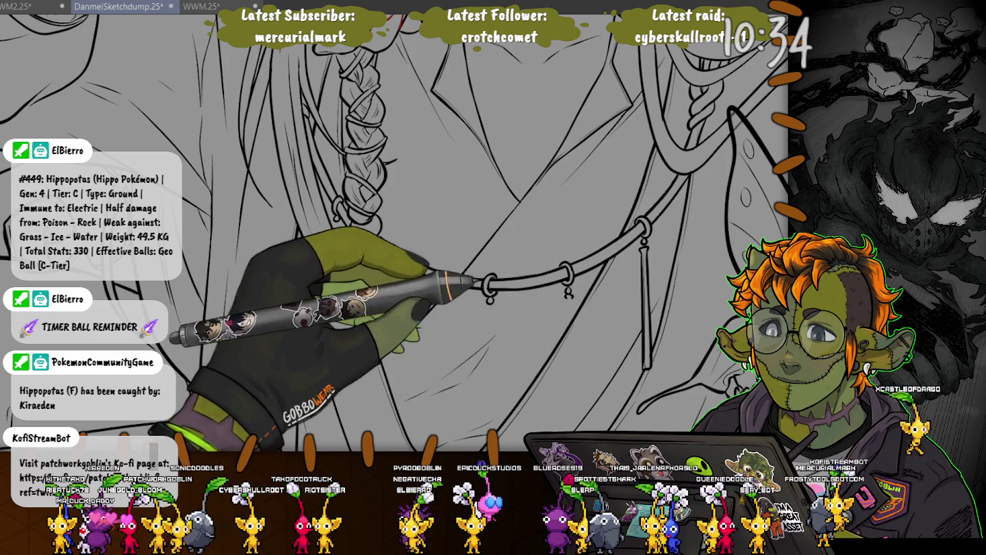
Draw a long tassel hanging from a necklace ring over the chest.
drag(479, 281, 488, 194)
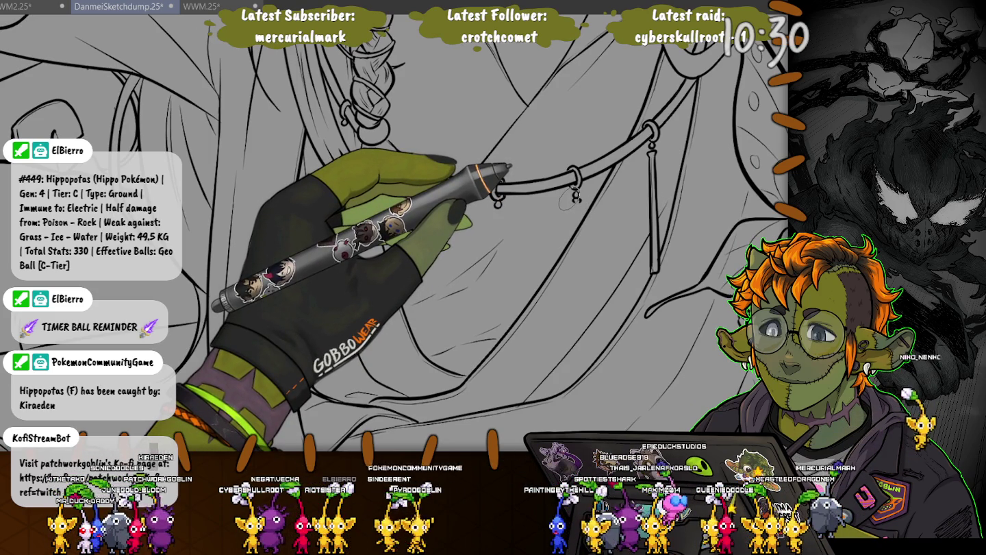
drag(569, 198, 557, 334)
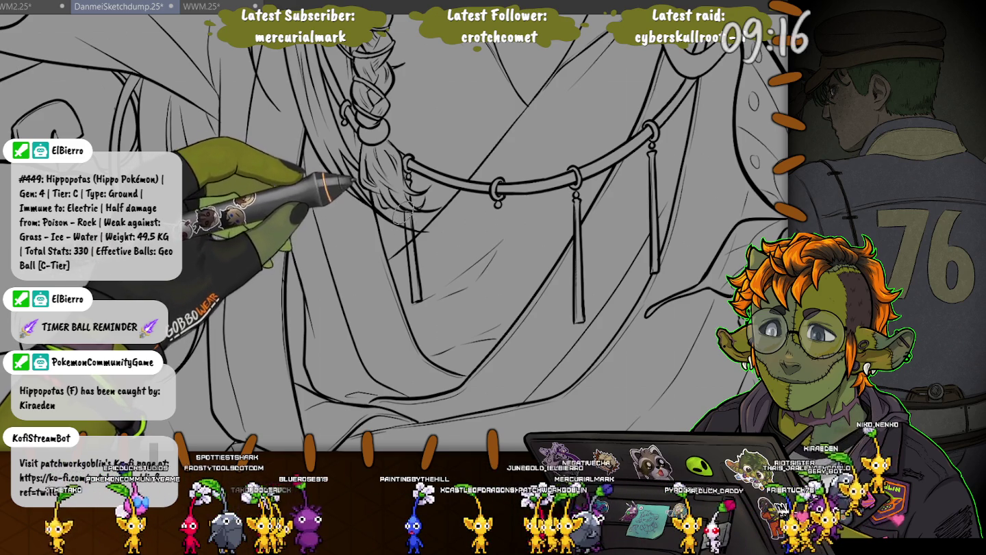
Sketch a light detail stroke beside the hanging tassel.
drag(390, 194, 405, 204)
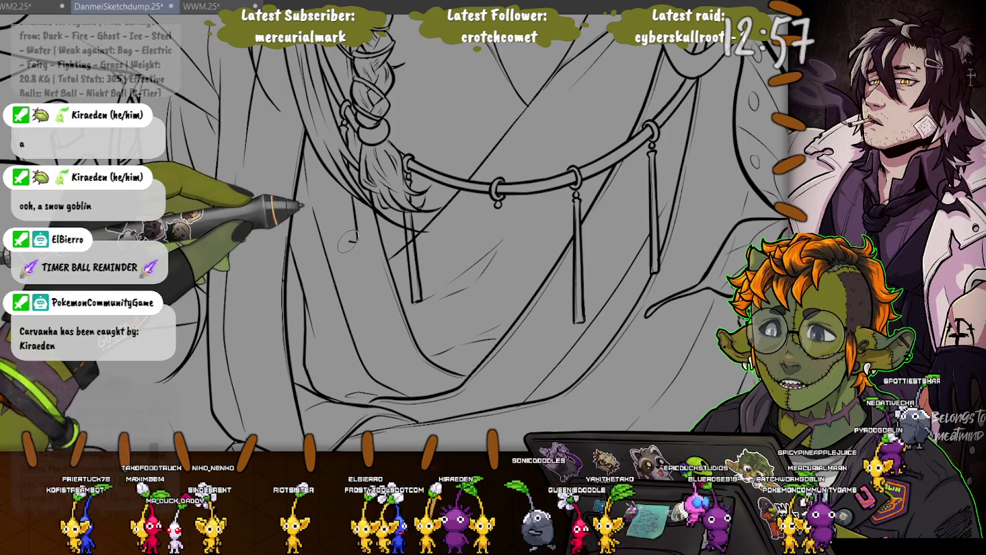
Draw a vertical tassel outline hanging below a chain ring.
drag(356, 240, 348, 198)
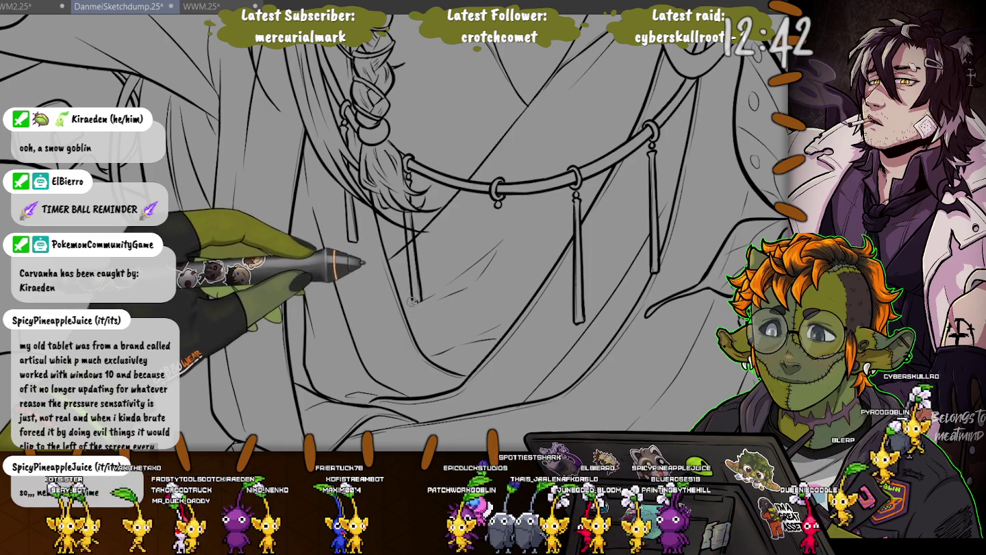
Increase the pen brush size one step with the ] key.
key(bracketright)
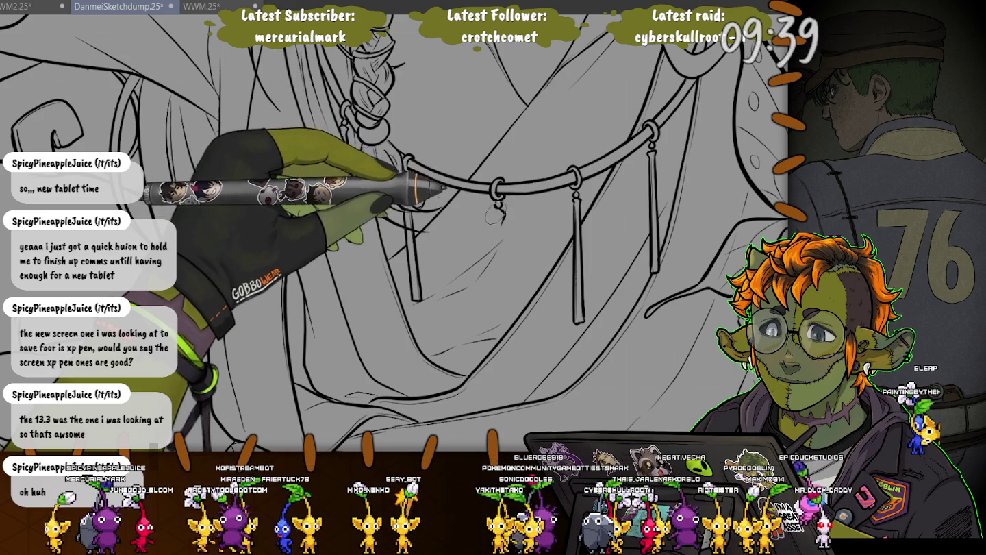
Draw a pointed pendant under the middle ring and sketch a butterfly wing curve below it.
drag(497, 200, 497, 226)
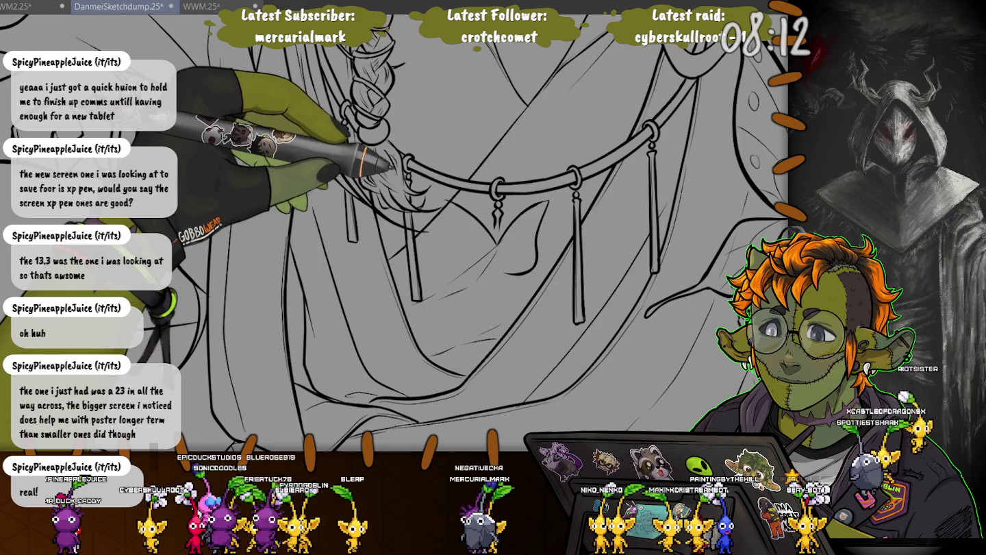
drag(449, 205, 457, 269)
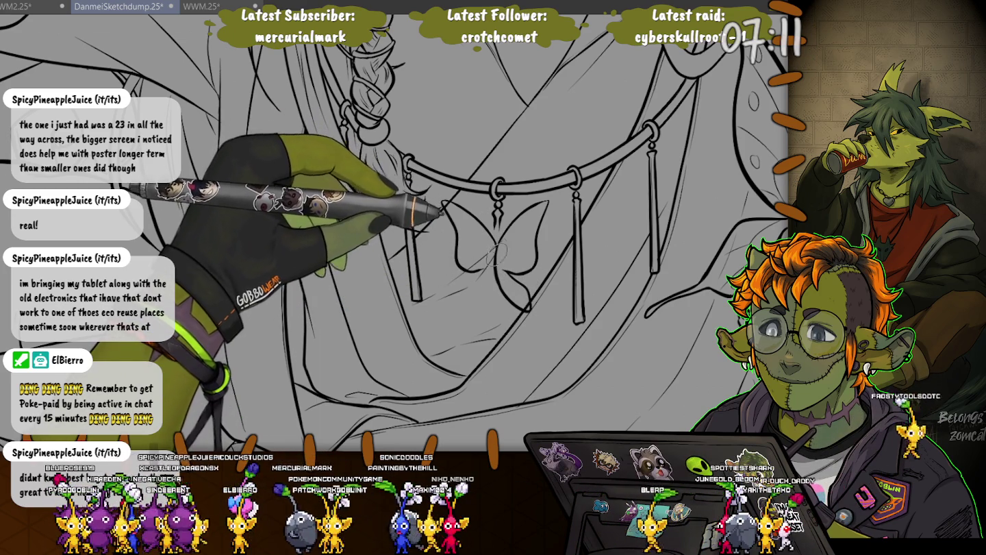
Complete the lower-left wing outline of the butterfly pendant.
drag(480, 282, 495, 308)
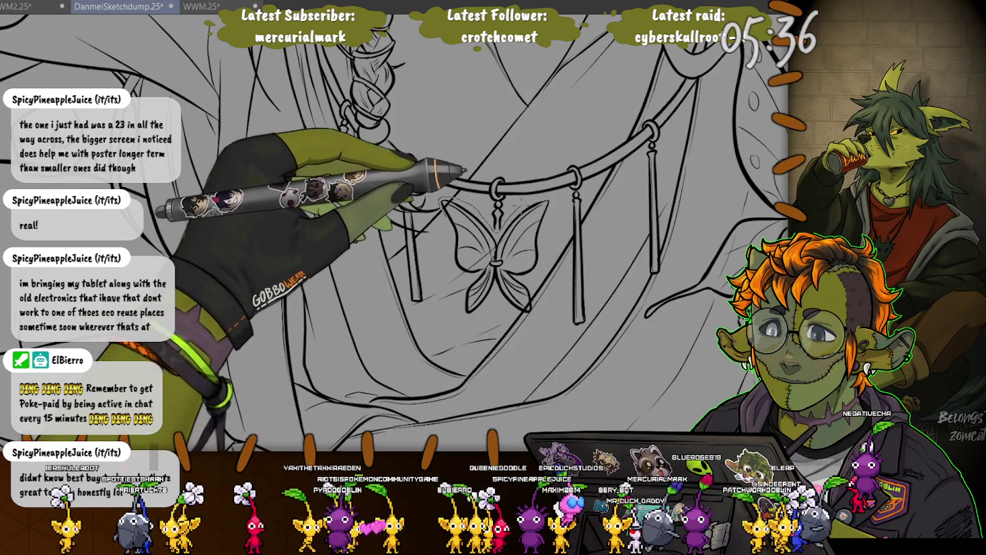
Loop a lasso selection around the butterfly pendant.
drag(445, 202, 552, 206)
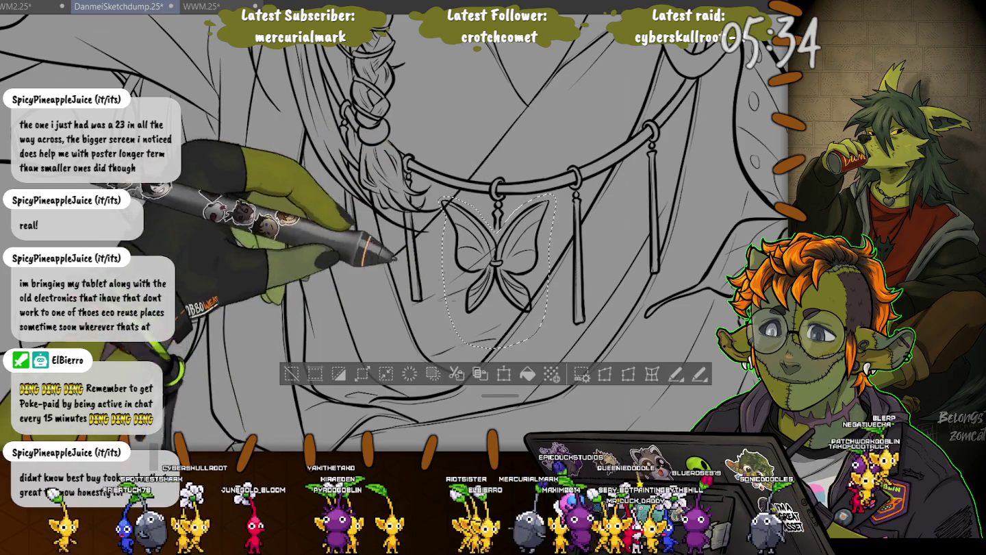
Tilt the butterfly pendant slightly clockwise, shift it a few pixels left, and commit.
key(ctrl+t)
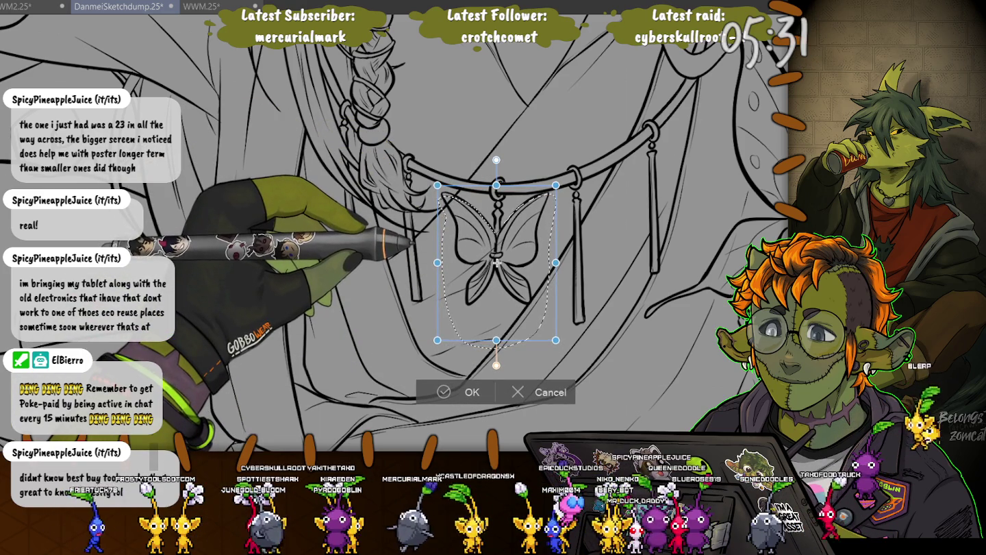
drag(582, 205, 576, 226)
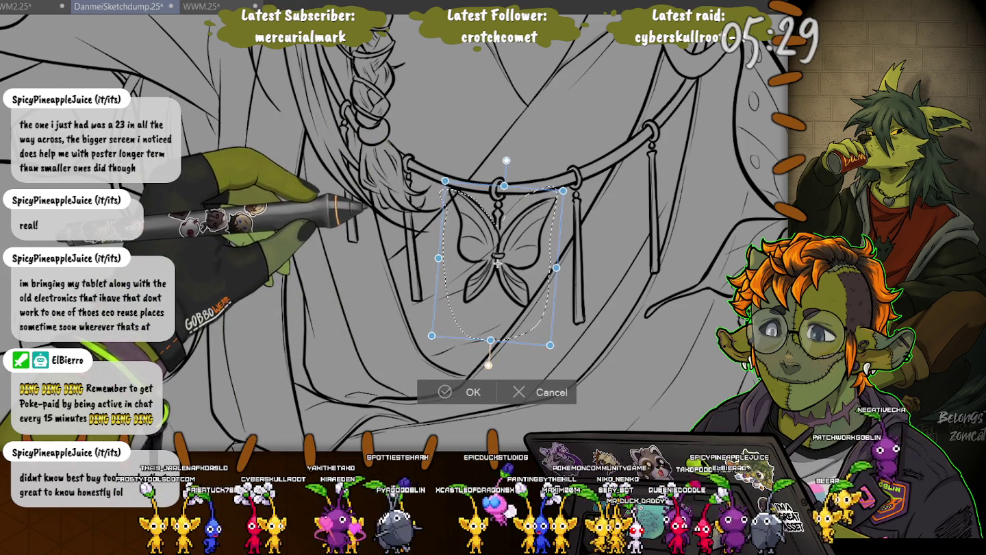
drag(496, 274, 494, 274)
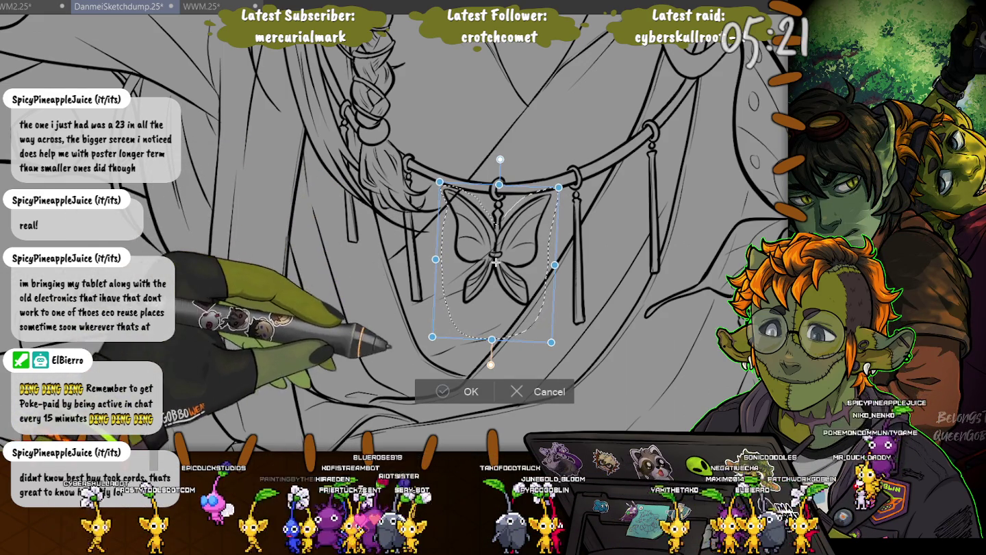
key(Return)
key(ctrl+d)
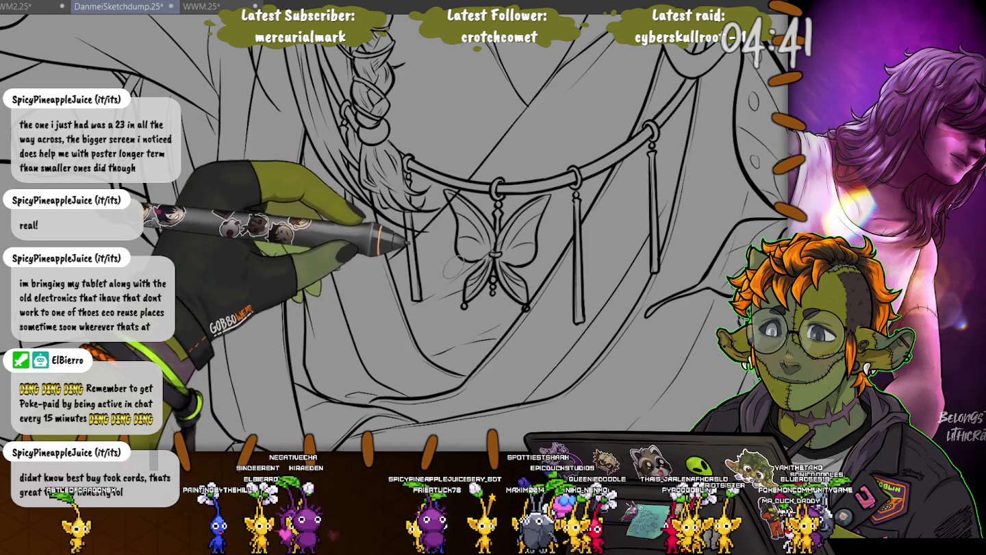
Pan the canvas to bring the butterfly pendant back into view.
drag(462, 280, 441, 212)
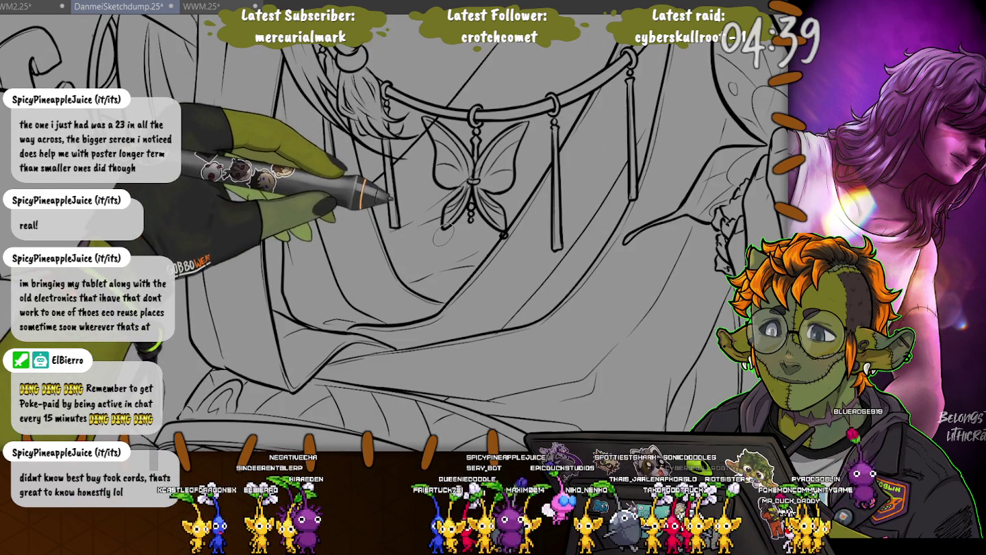
Draw a knotted central tassel and a left tassel under the butterfly, redrawing each once.
drag(505, 239, 506, 284)
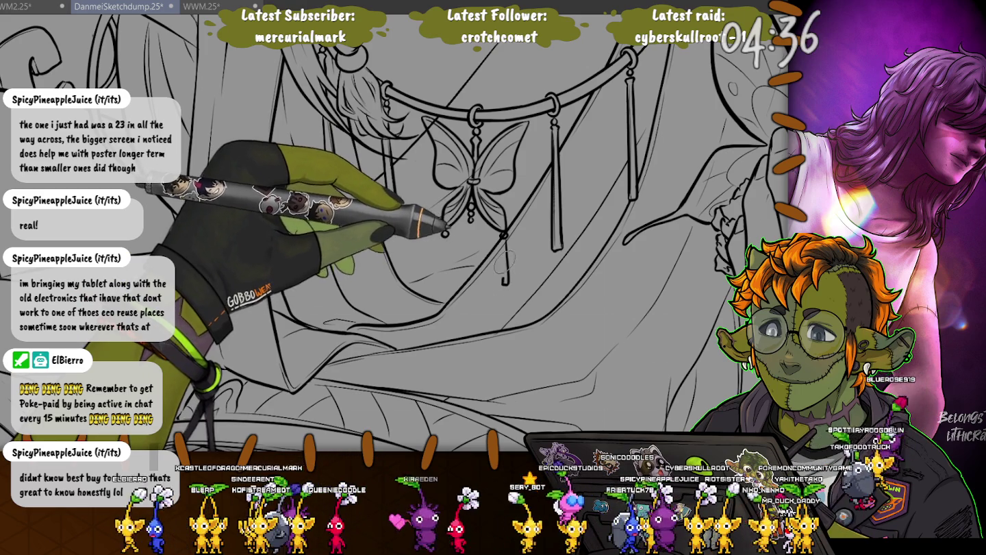
key(ctrl+z)
key(ctrl+z)
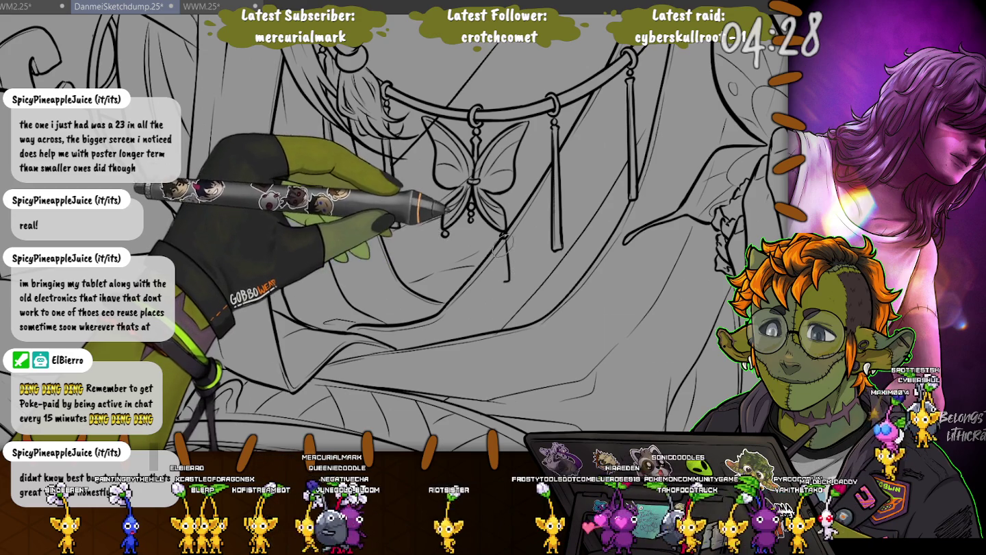
drag(504, 237, 507, 280)
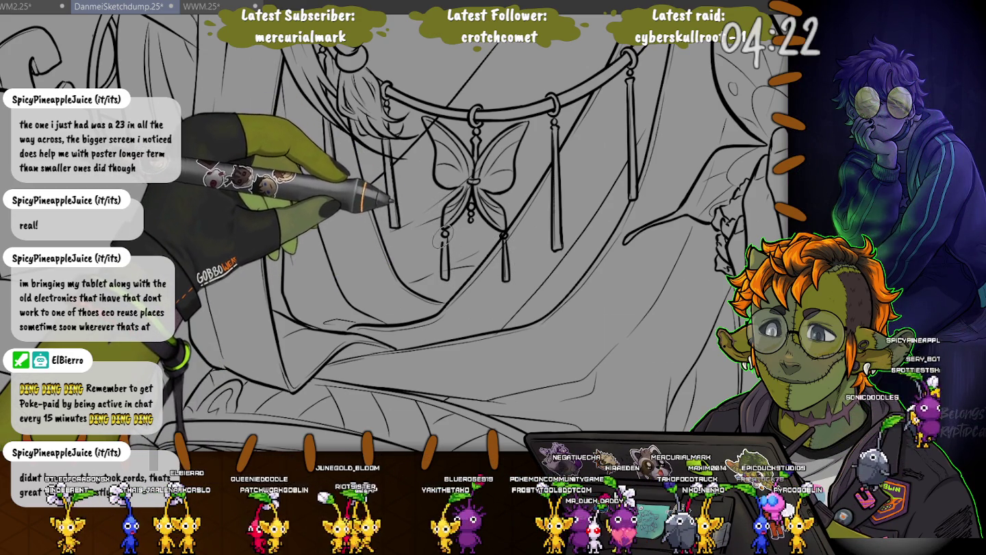
drag(444, 237, 444, 280)
key(ctrl+z)
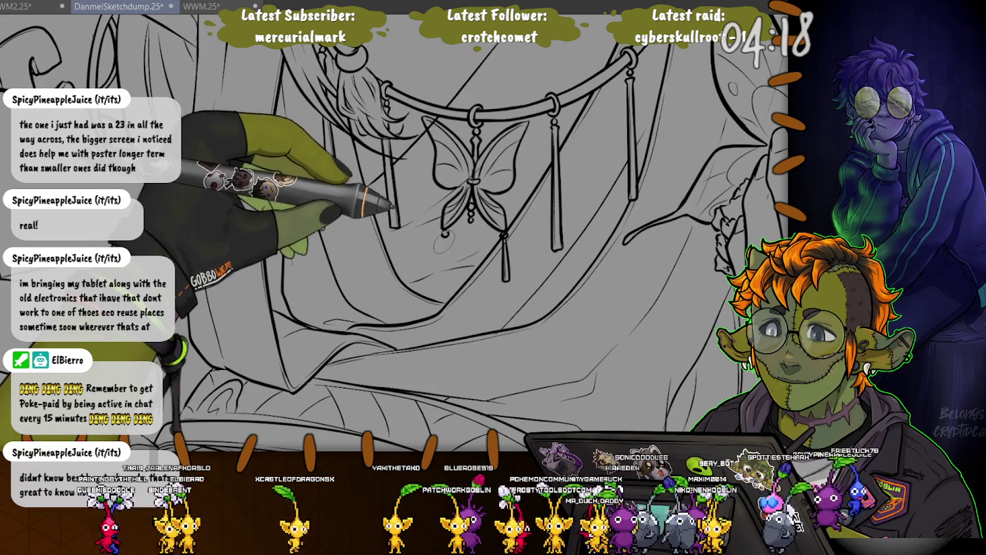
drag(444, 238, 444, 274)
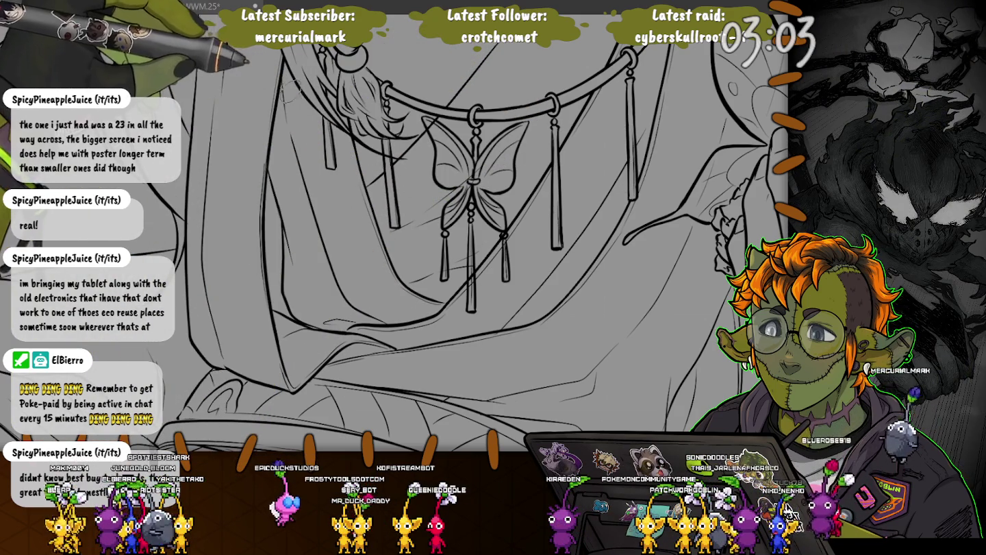
Pan the view up to the braid above the necklace.
drag(287, 123, 397, 321)
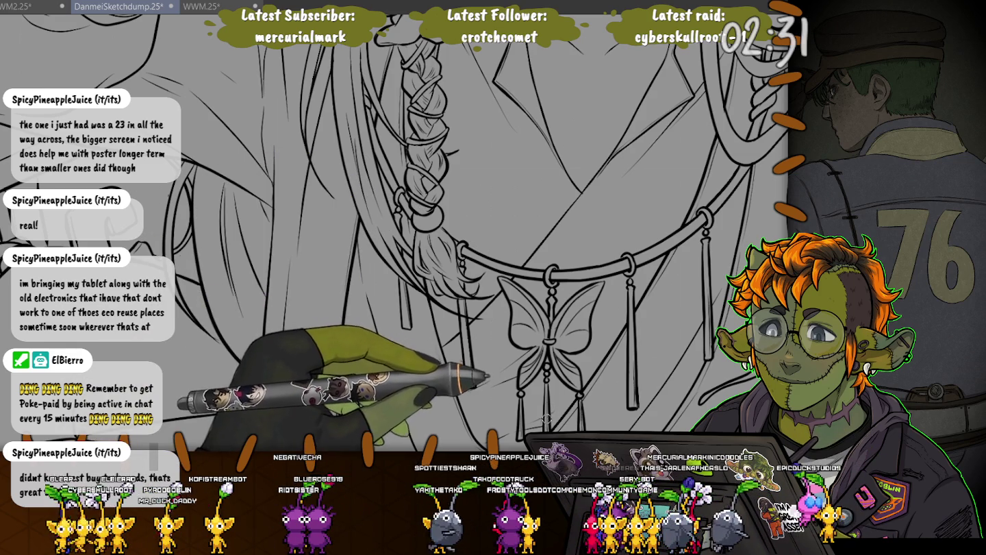
Zoom out and pan until the figure, BrB doodle and nearby butterflies are all visible.
key(ctrl+0)
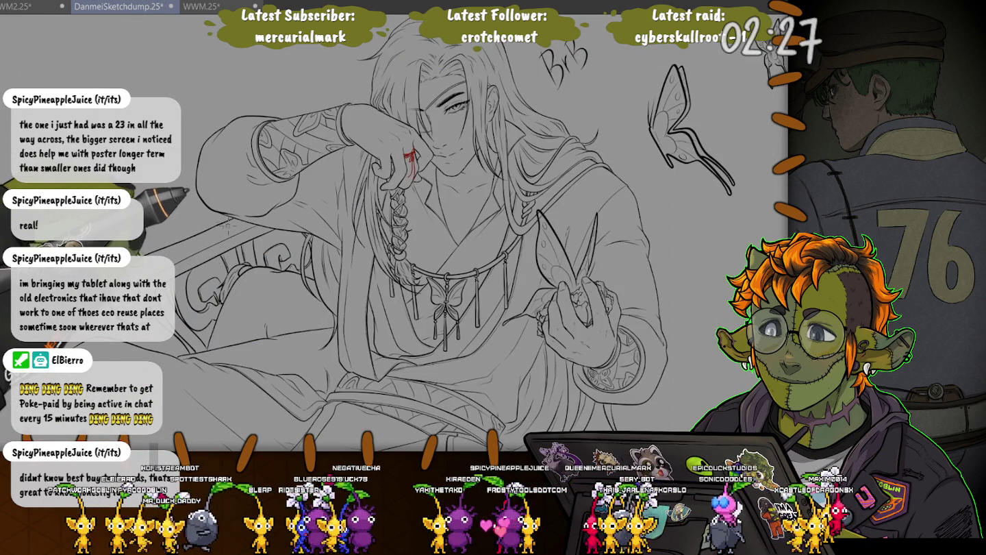
scroll(363, 182, up, 5)
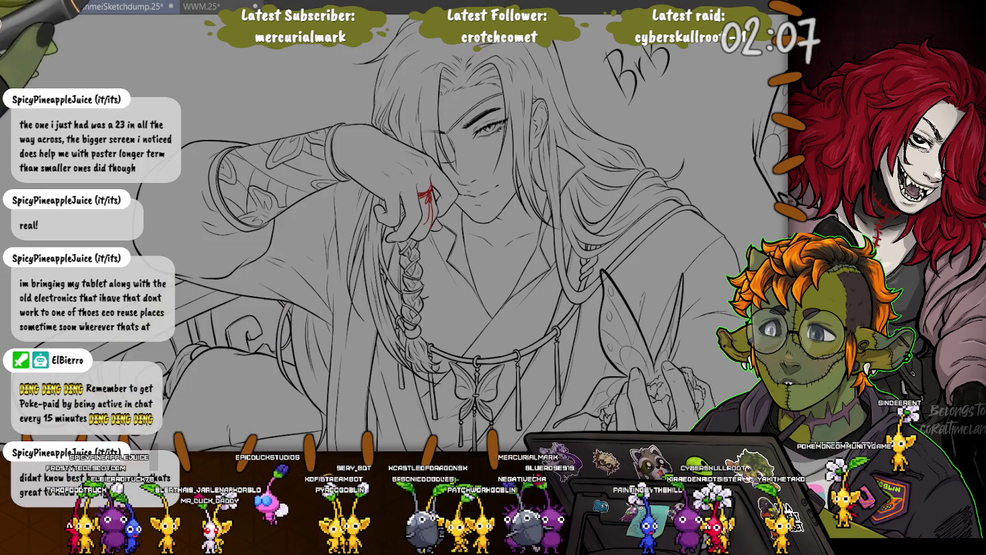
scroll(410, 226, down, 2)
scroll(410, 226, down, 2)
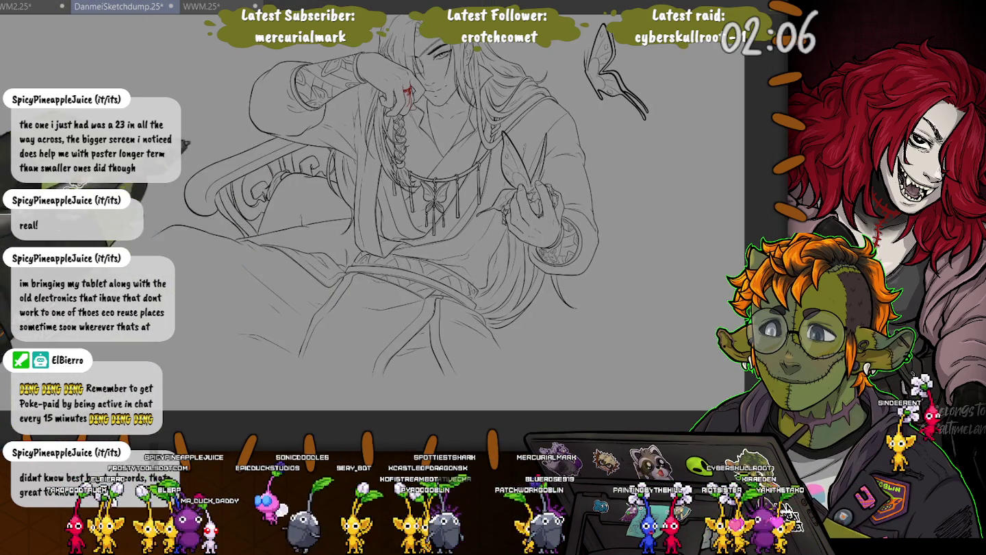
scroll(411, 226, up, 3)
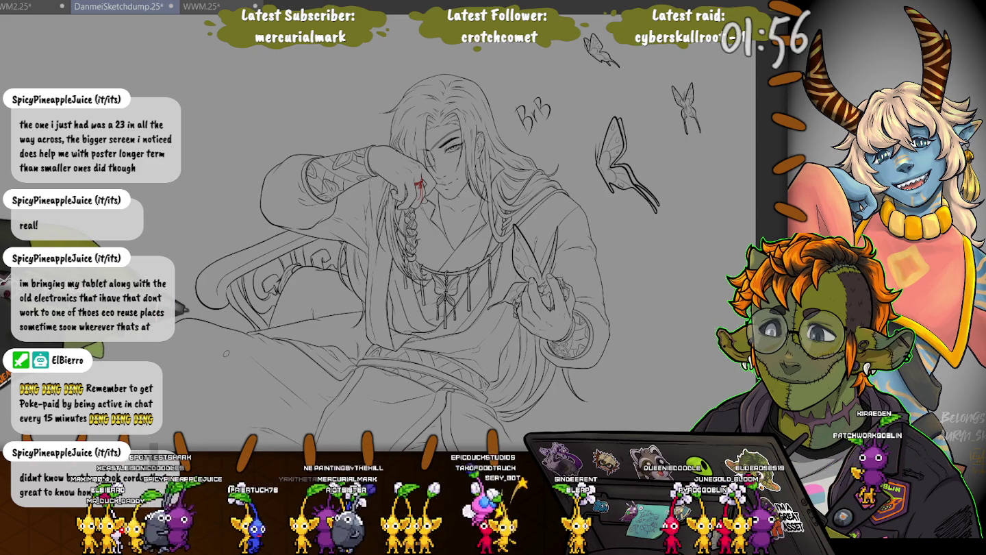
scroll(342, 268, up, 3)
scroll(342, 268, up, 3)
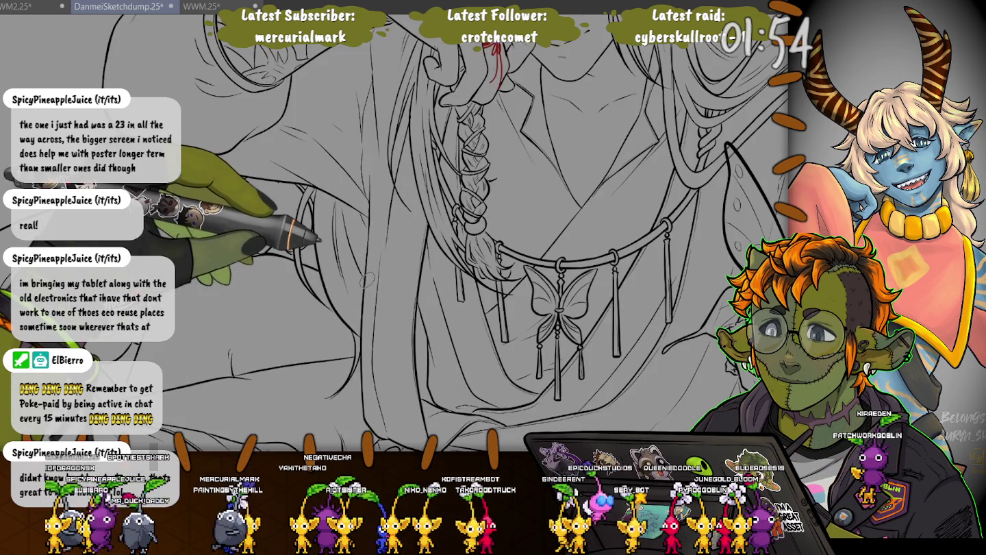
scroll(361, 295, up, 2)
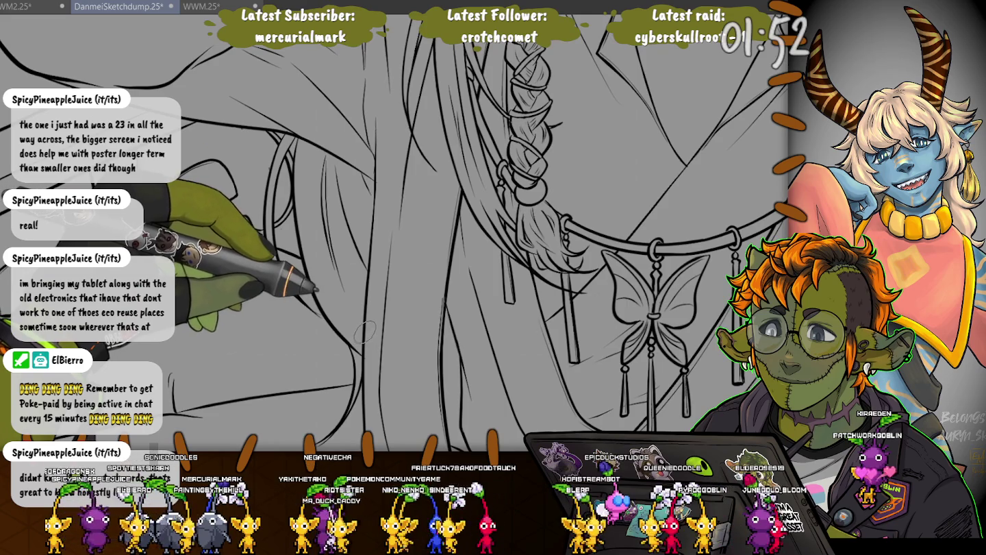
scroll(364, 332, down, 3)
scroll(342, 274, up, 3)
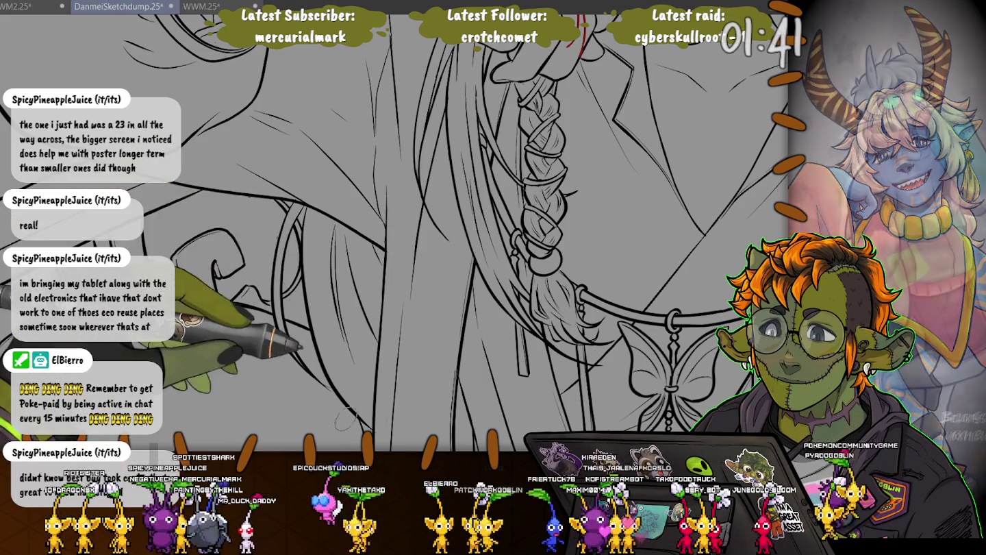
scroll(346, 410, down, 4)
scroll(346, 410, down, 2)
drag(410, 309, 363, 175)
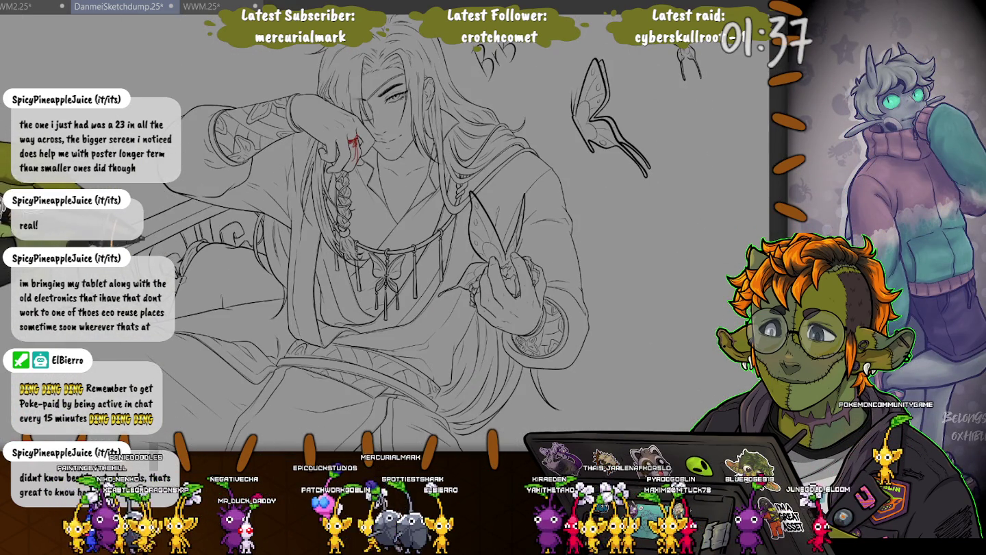
scroll(410, 240, down, 2)
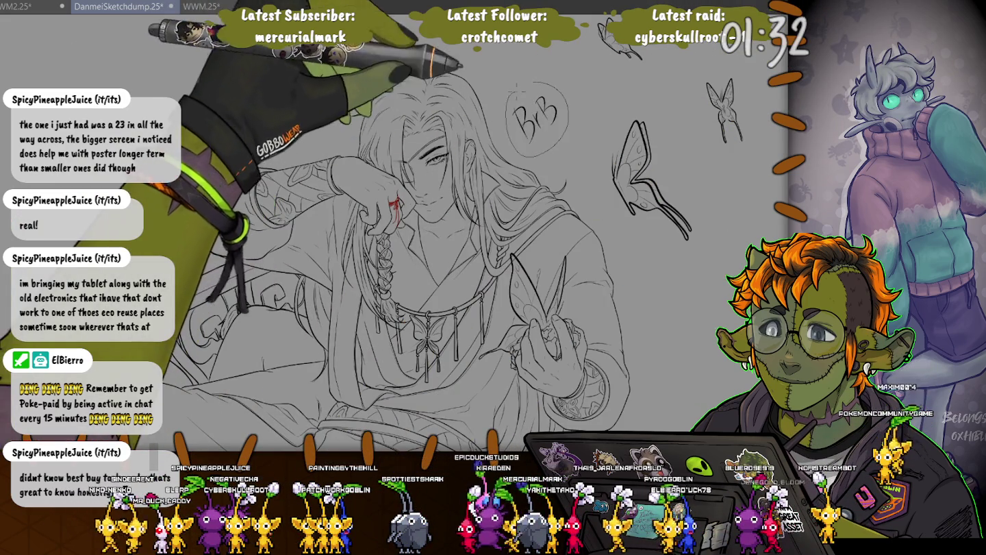
Erase the BrB doodle, then lasso-select the inked butterflies at the upper right.
drag(531, 89, 534, 85)
key(Delete)
key(ctrl+d)
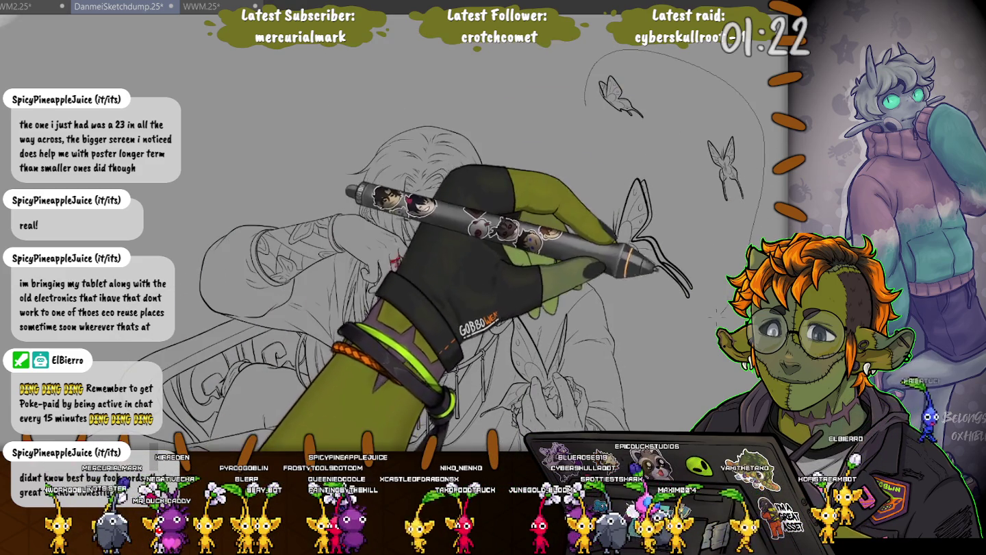
drag(761, 206, 595, 144)
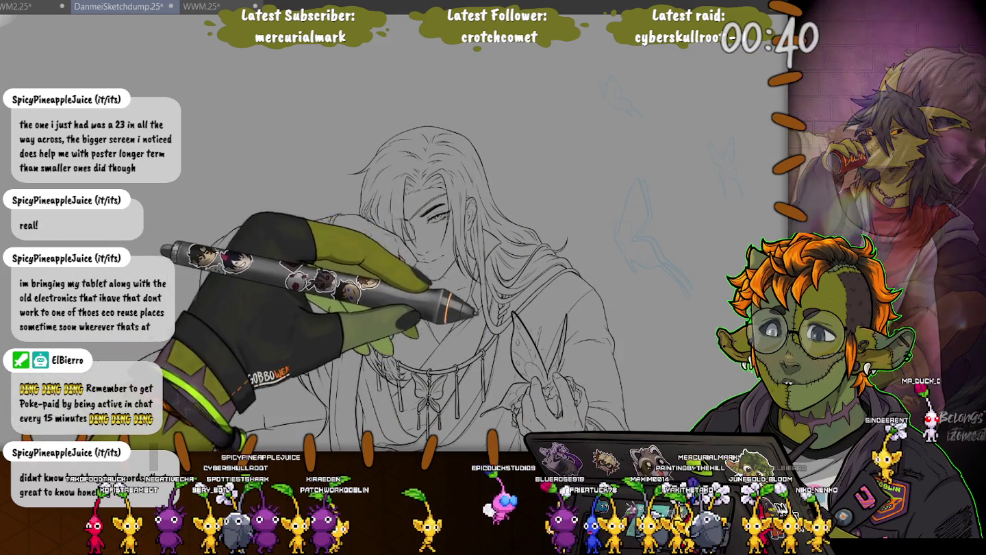
Zoom in and delete the hand-held butterfly's line art inside a lasso selection.
key(ctrl+d)
key(ctrl+plus)
scroll(458, 311, up, 1)
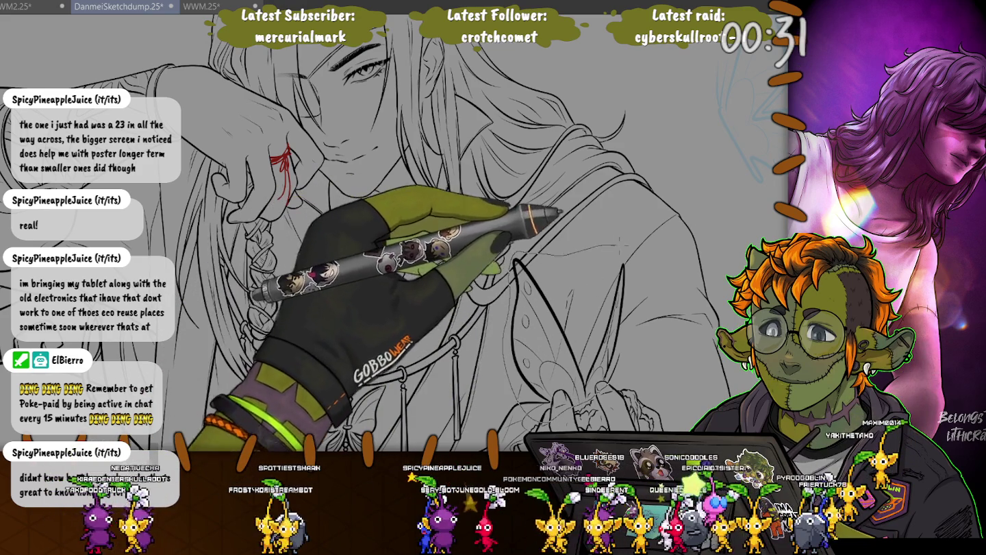
drag(521, 257, 524, 264)
drag(457, 288, 513, 218)
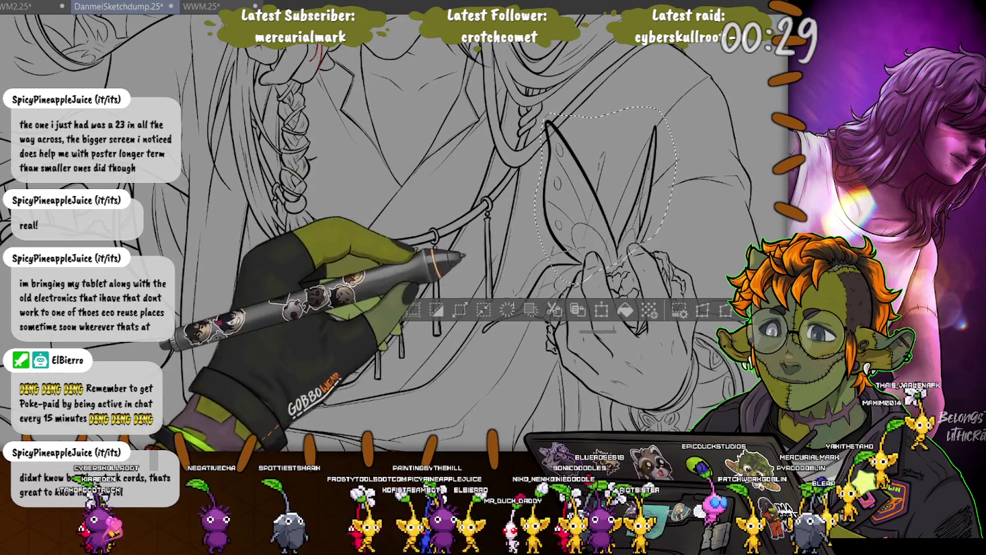
drag(572, 271, 479, 337)
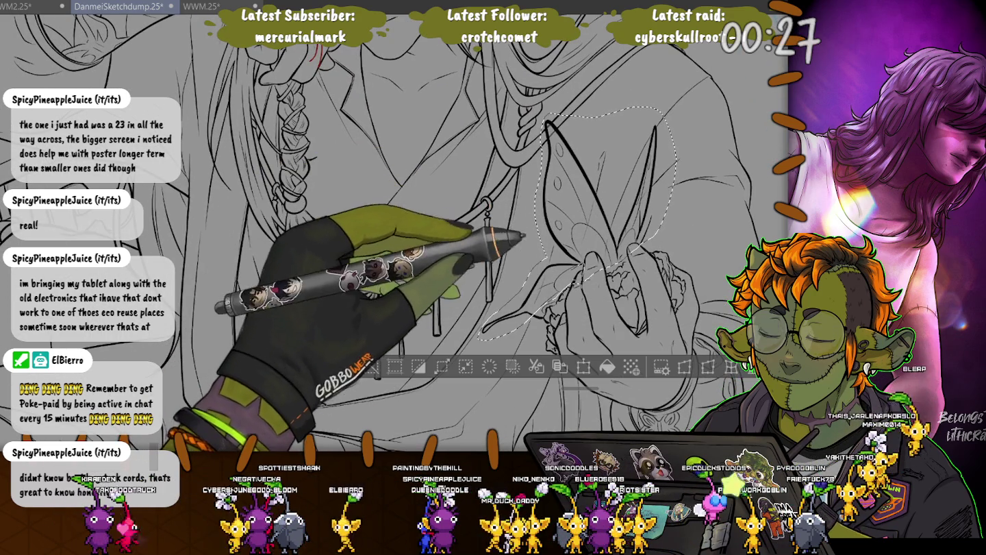
key(Delete)
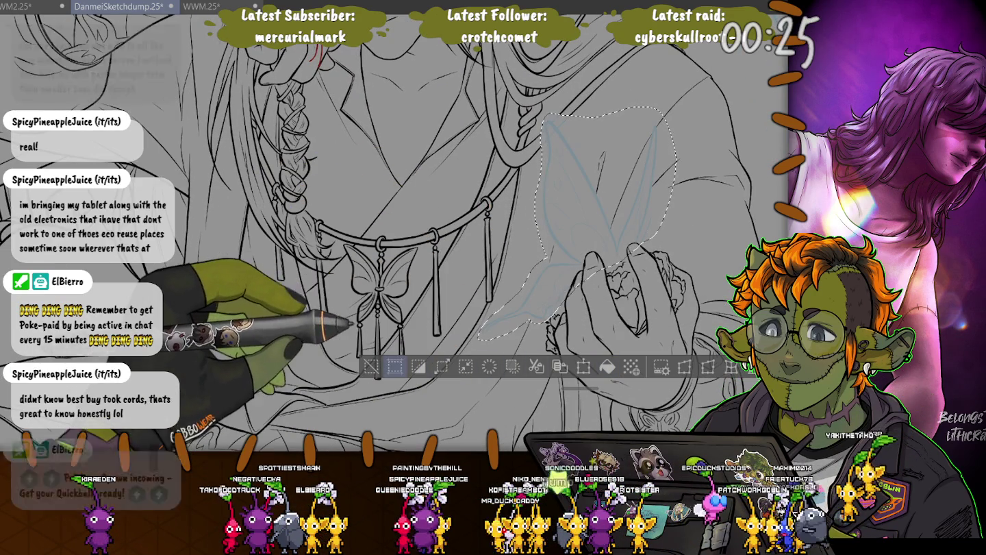
key(ctrl+d)
scroll(590, 256, up, 3)
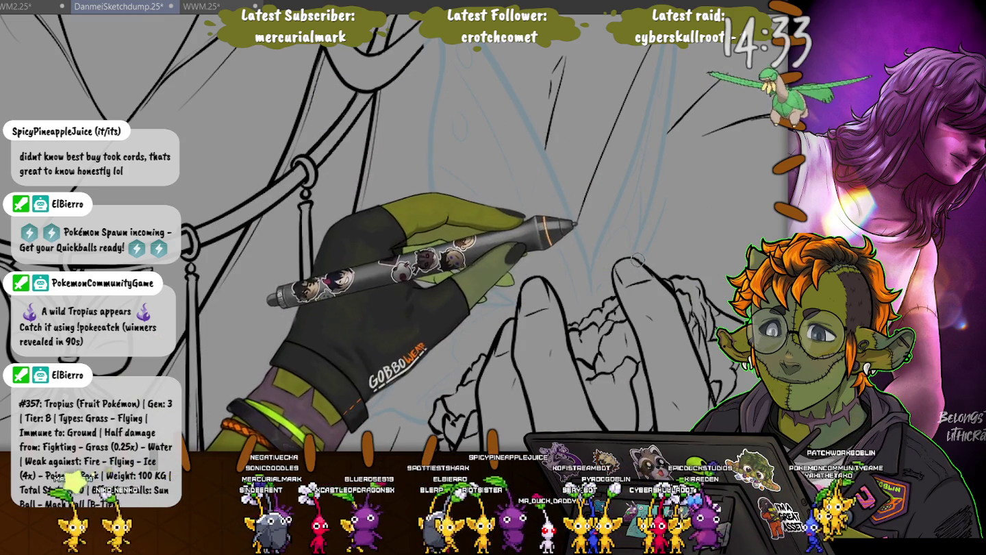
drag(329, 144, 522, 207)
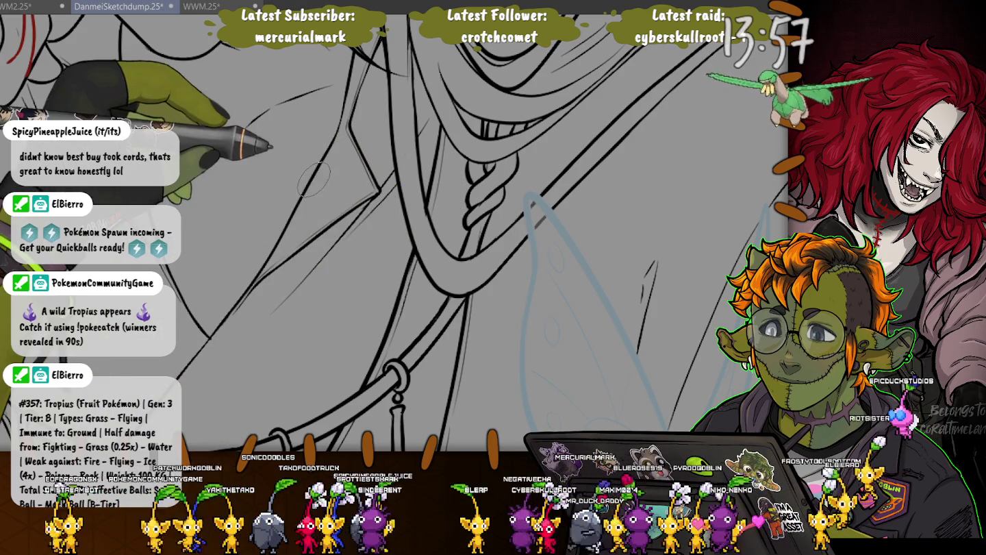
Zoom out and scroll until the entire seated figure fits in the window.
key(ctrl+minus)
key(ctrl+minus)
key(ctrl+minus)
key(ctrl+minus)
key(ctrl+minus)
scroll(398, 274, down, 3)
scroll(397, 275, down, 3)
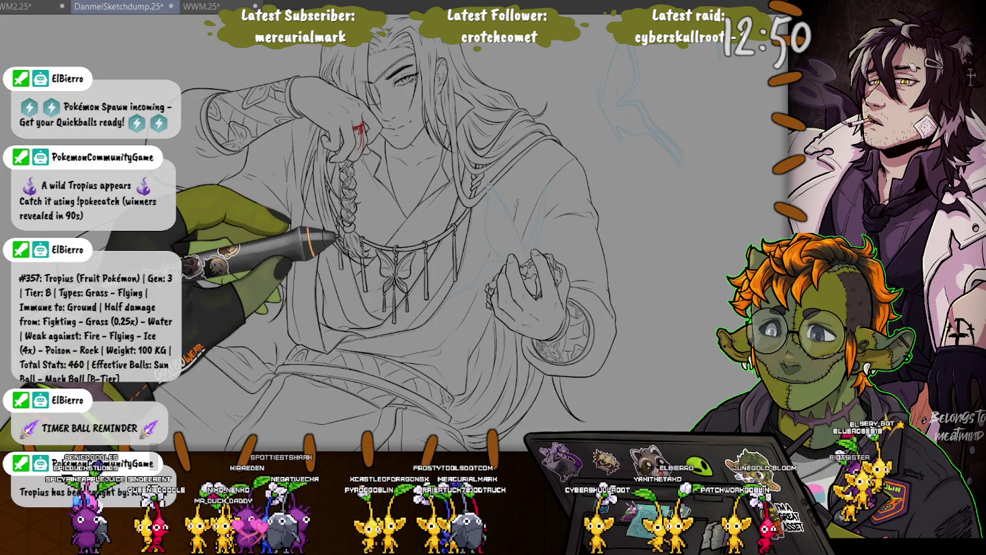
Select the figure's whole silhouette with Ctrl+Shift+I.
key(ctrl+shift+i)
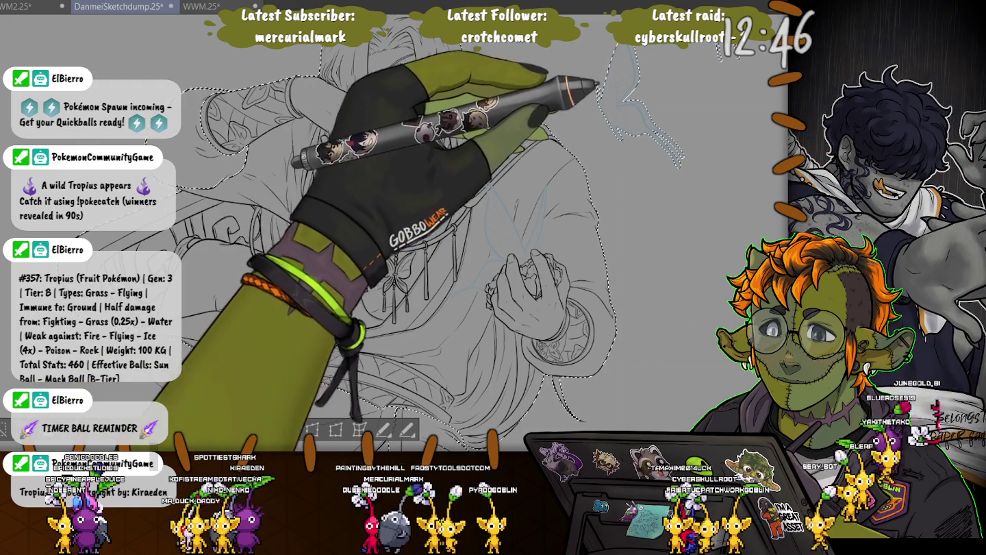
scroll(411, 240, up, 5)
scroll(568, 299, down, 10)
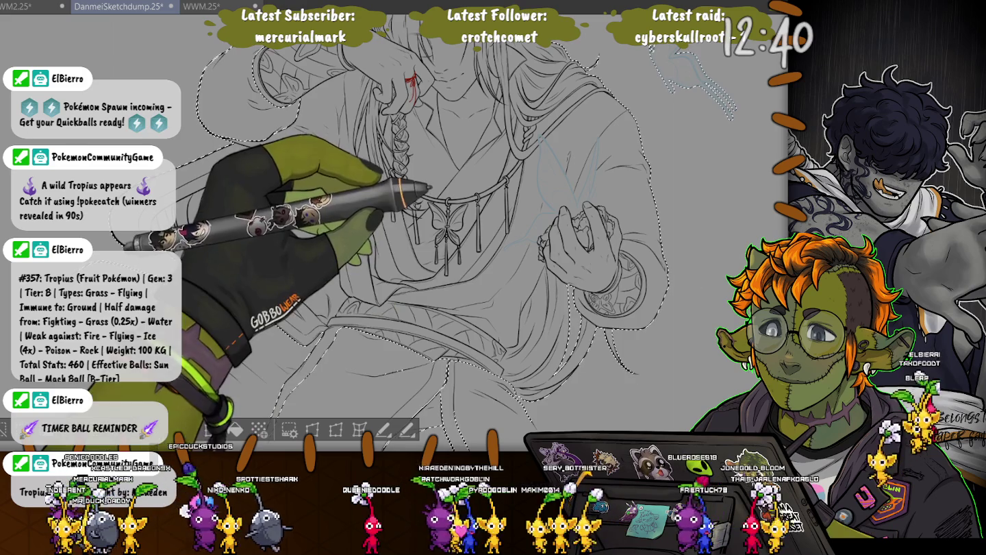
scroll(453, 247, up, 4)
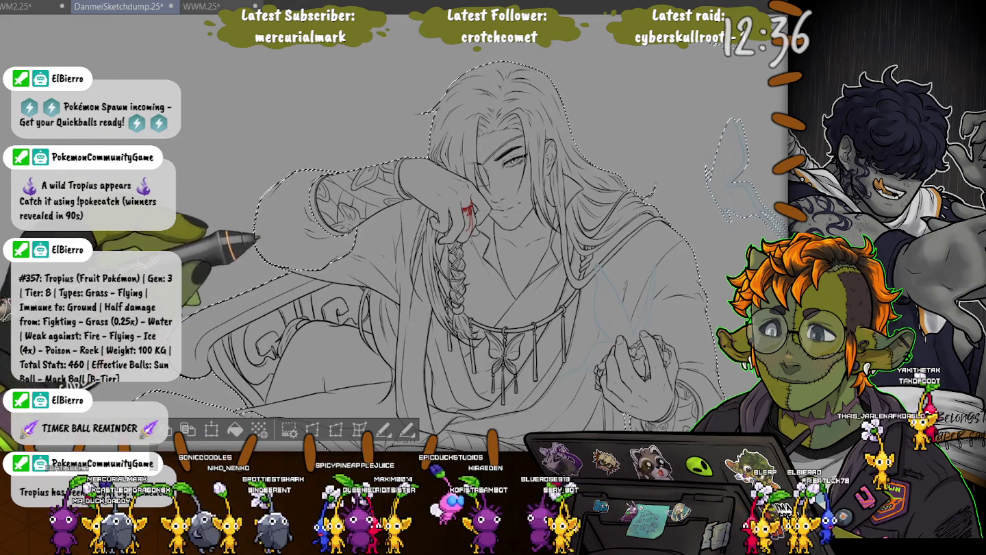
scroll(453, 240, up, 3)
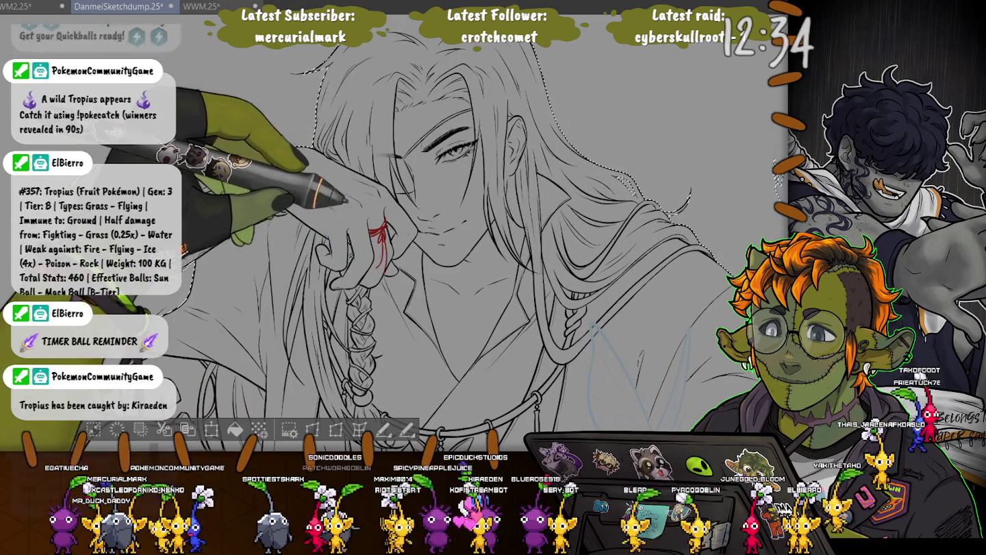
Pan to the lower robe and add its lower-left area to the selection.
mouse_move(384, 170)
mouse_down()
mouse_move(486, 302)
mouse_move(539, 47)
mouse_up()
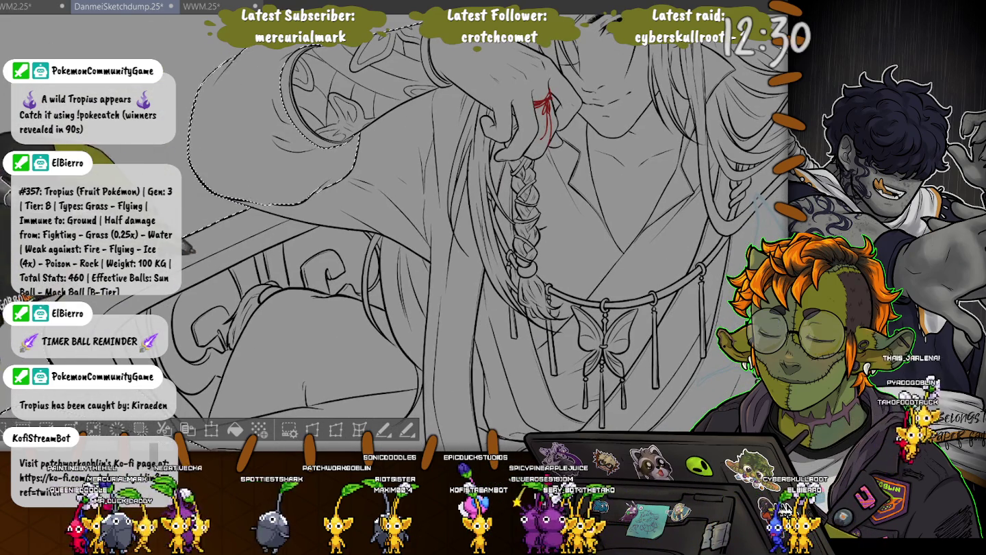
drag(479, 308, 540, 233)
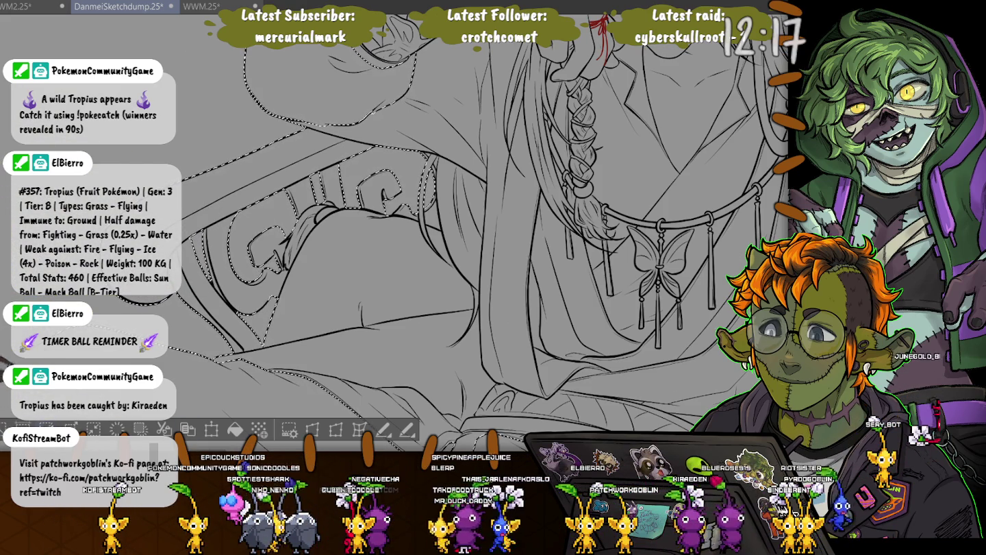
scroll(438, 233, down, 5)
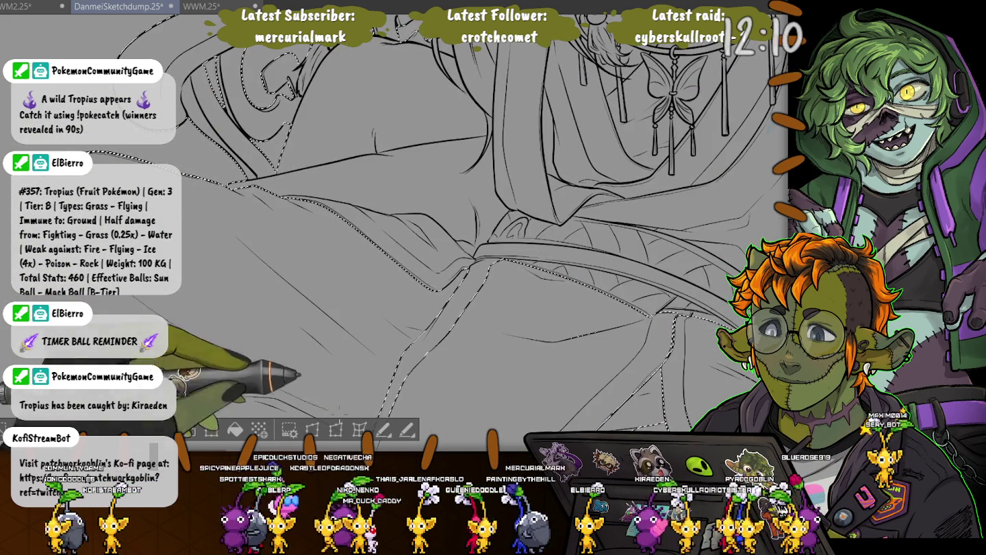
drag(493, 263, 301, 404)
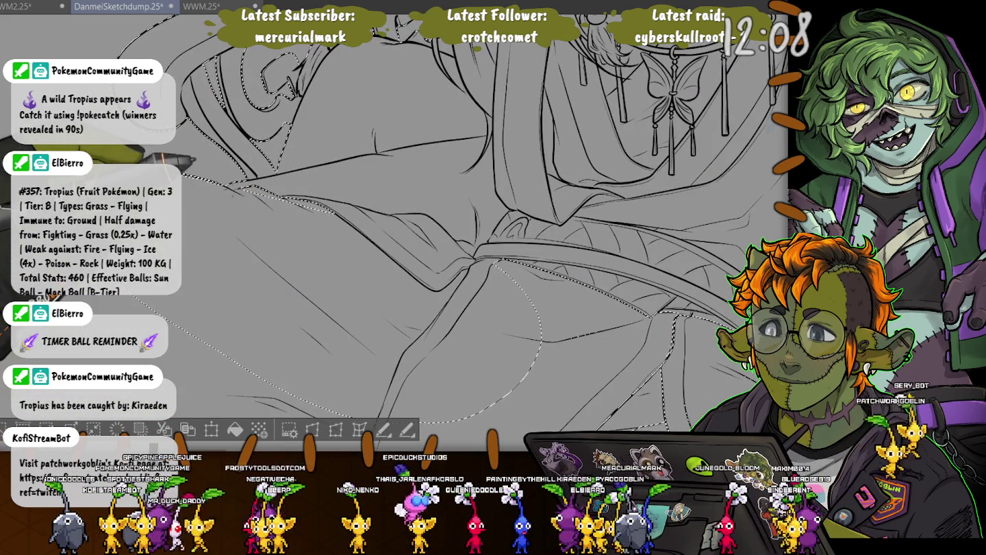
scroll(479, 240, up, 2)
scroll(480, 240, up, 2)
Extend the figure selection along the lower robe's edge line.
scroll(479, 239, up, 2)
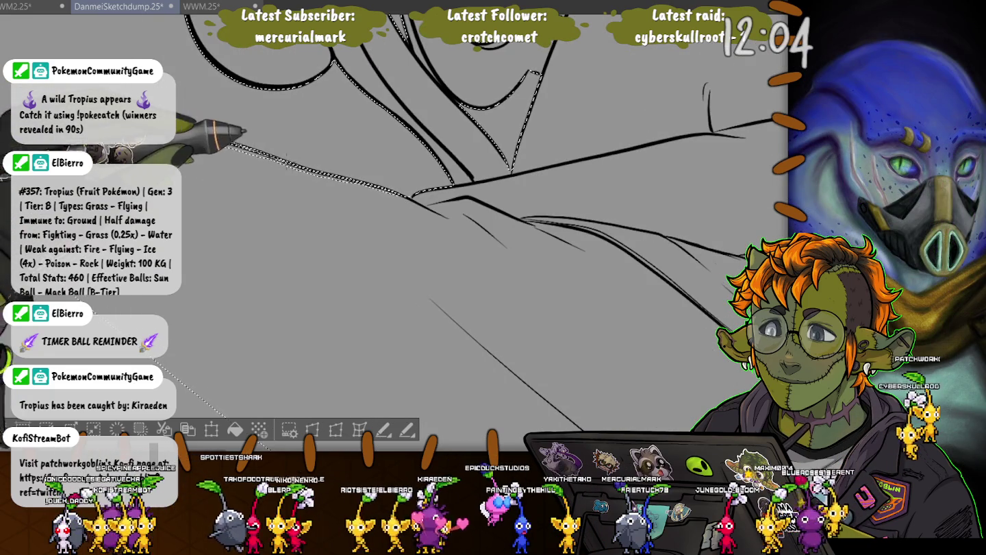
drag(411, 195, 134, 151)
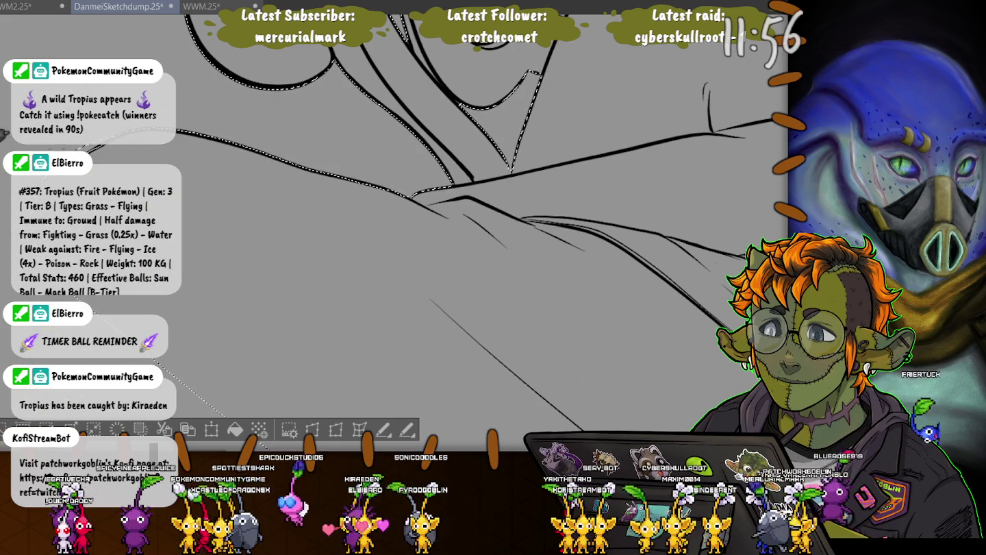
scroll(479, 226, down, 1)
scroll(480, 225, down, 1)
scroll(479, 226, down, 1)
scroll(479, 226, down, 1)
Merge the inner gaps into one figure outline, then zoom in on the hair edge.
drag(510, 223, 456, 137)
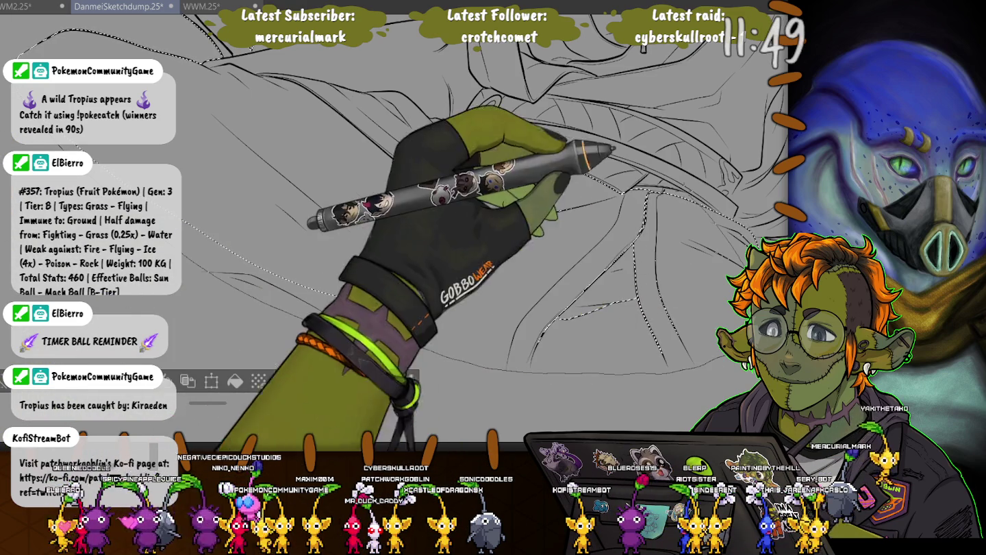
drag(651, 206, 479, 138)
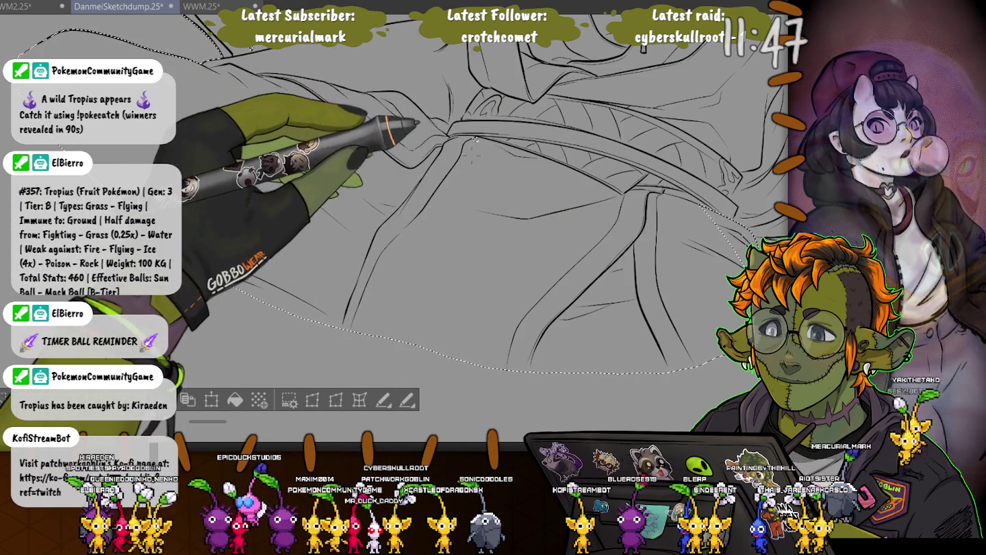
scroll(411, 205, up, 3)
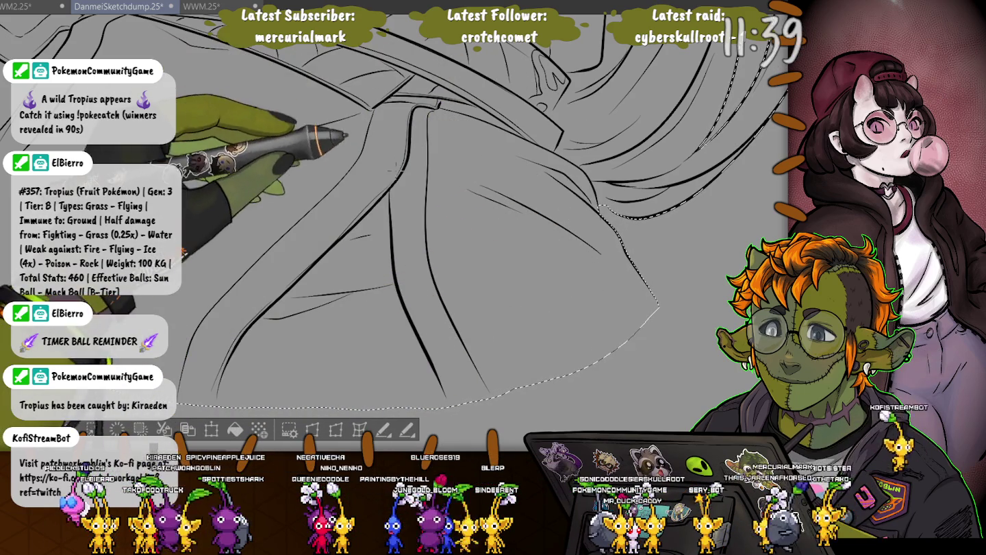
scroll(411, 218, down, 1)
scroll(340, 294, down, 1)
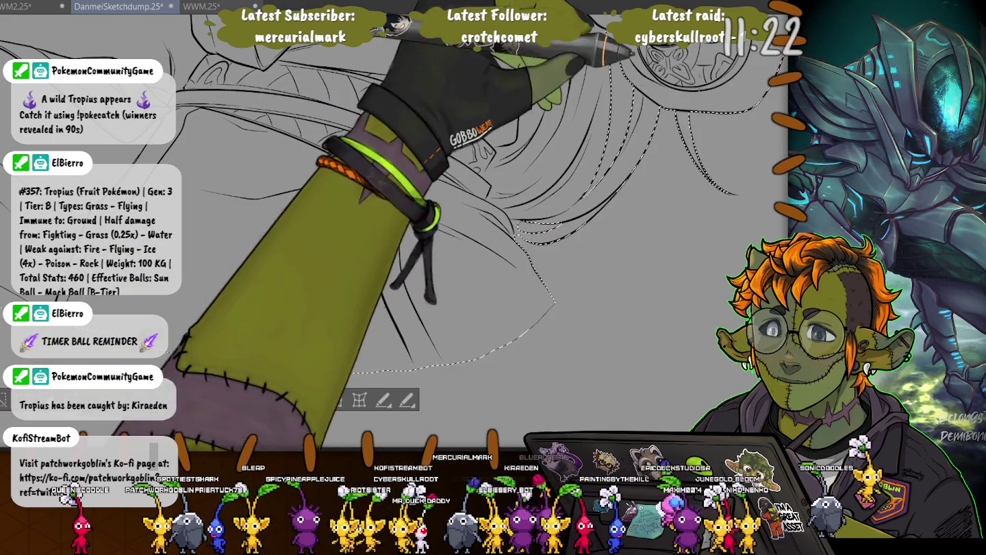
key(ctrl+plus)
key(ctrl+plus)
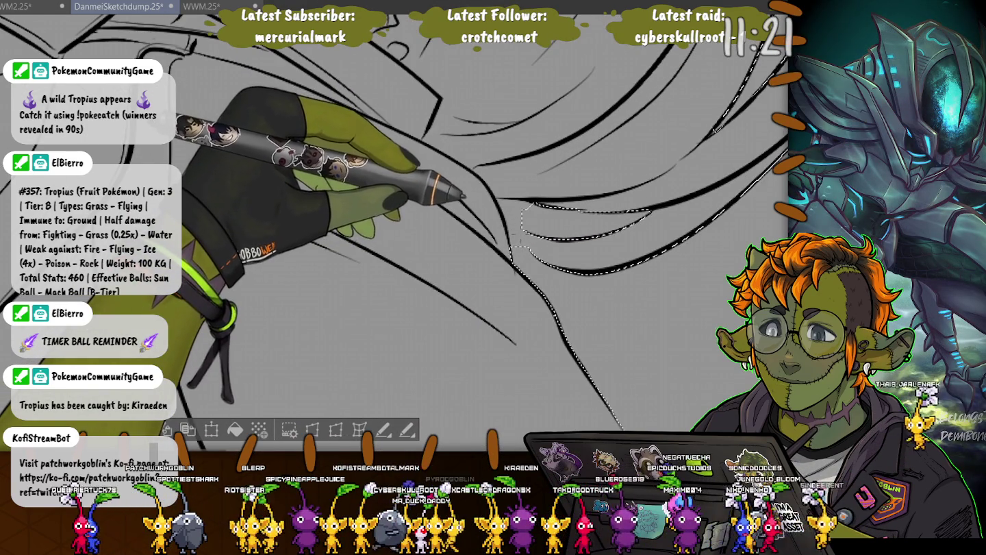
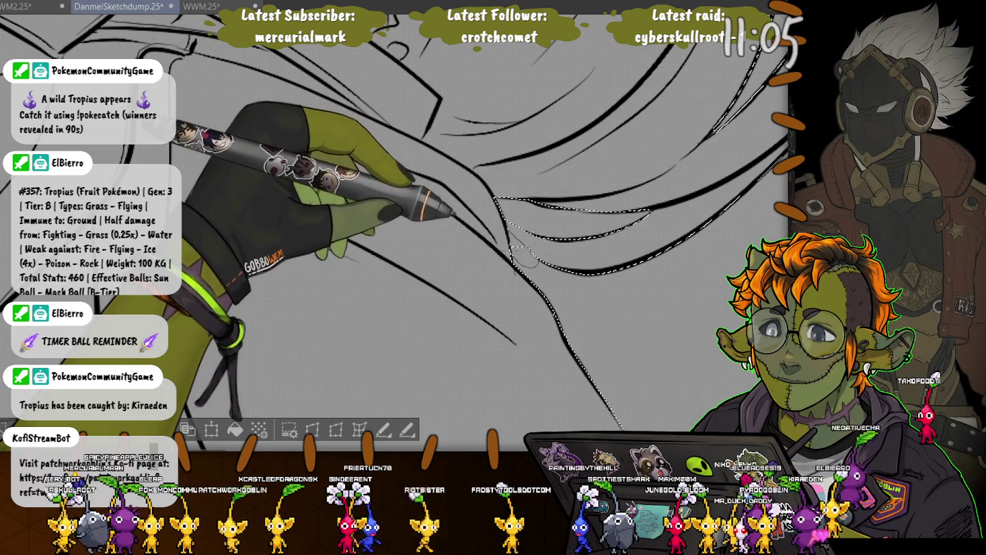
Lasso-select along the figure's hair edge and extend it down-left along the outline.
mouse_move(487, 168)
mouse_down()
mouse_move(620, 327)
mouse_move(620, 302)
mouse_up()
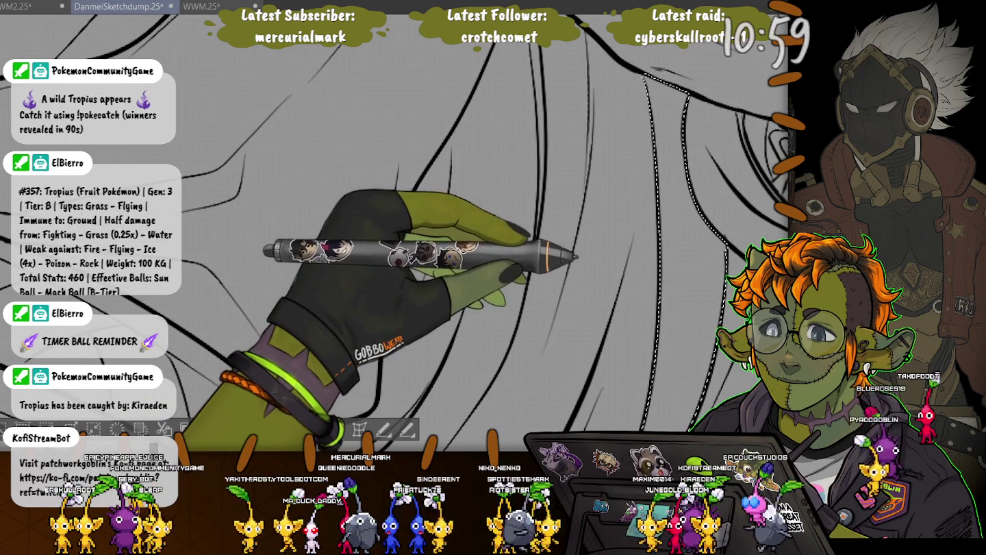
drag(510, 117, 363, 233)
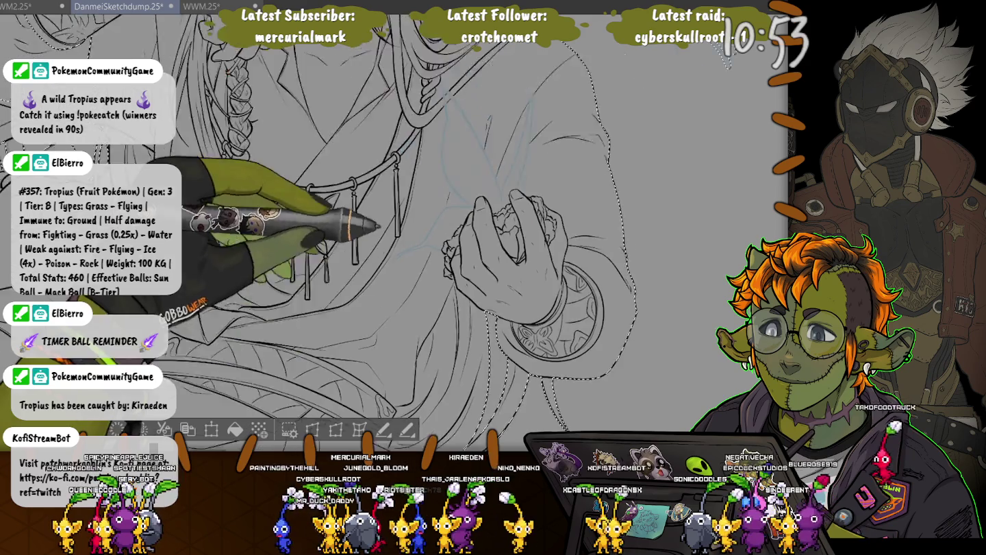
scroll(624, 195, up, 10)
scroll(625, 194, up, 2)
scroll(616, 199, up, 2)
scroll(602, 209, up, 2)
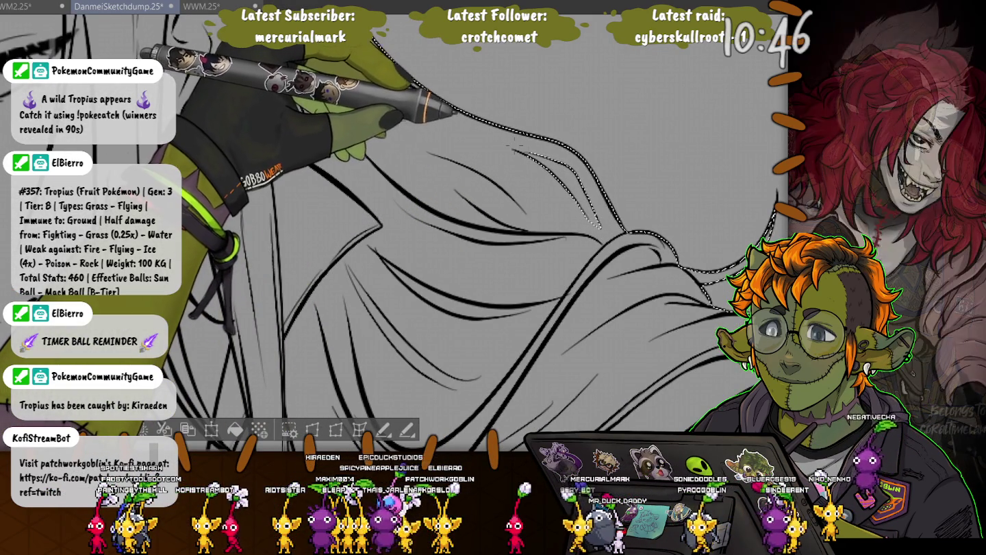
scroll(411, 239, down, 3)
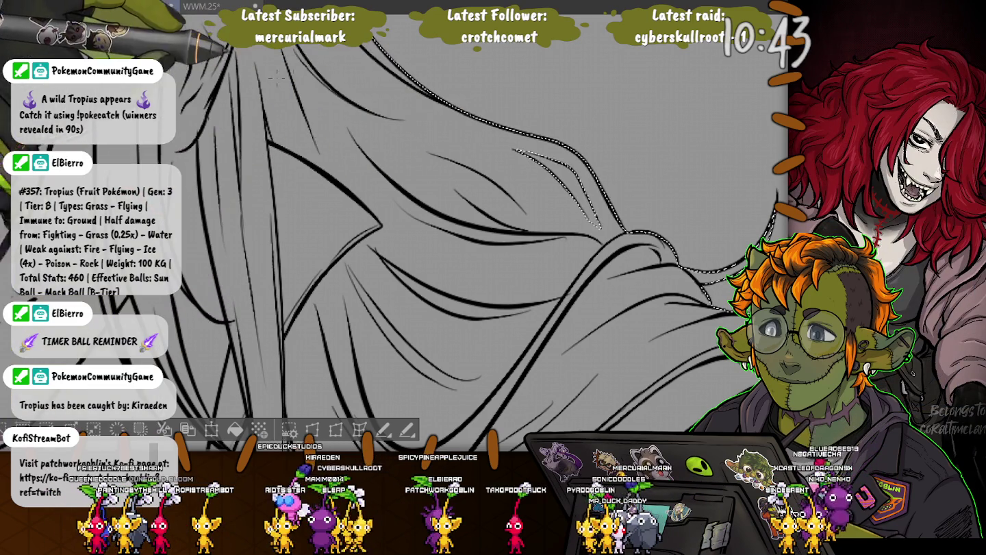
scroll(411, 239, down, 3)
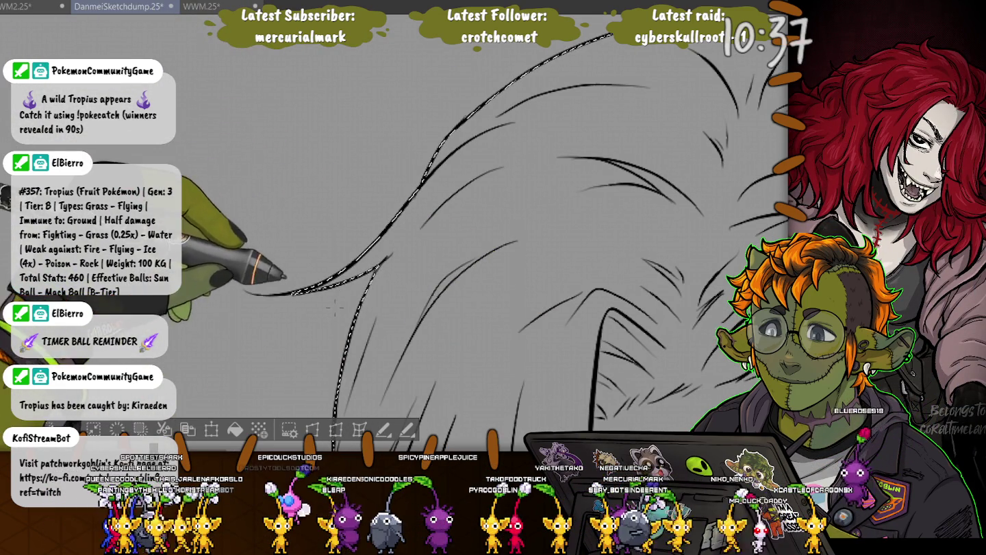
scroll(410, 240, down, 3)
scroll(192, 231, down, 3)
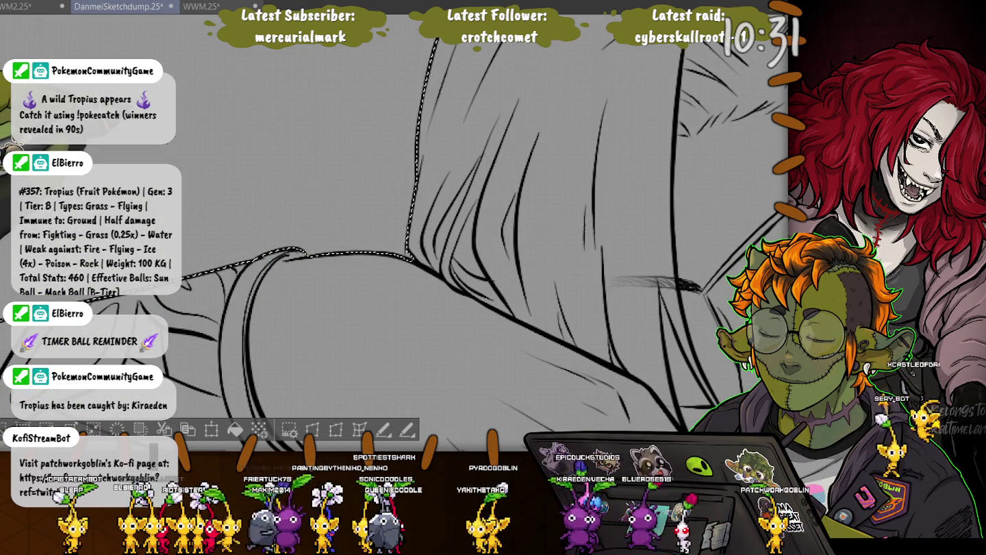
drag(411, 240, 436, 156)
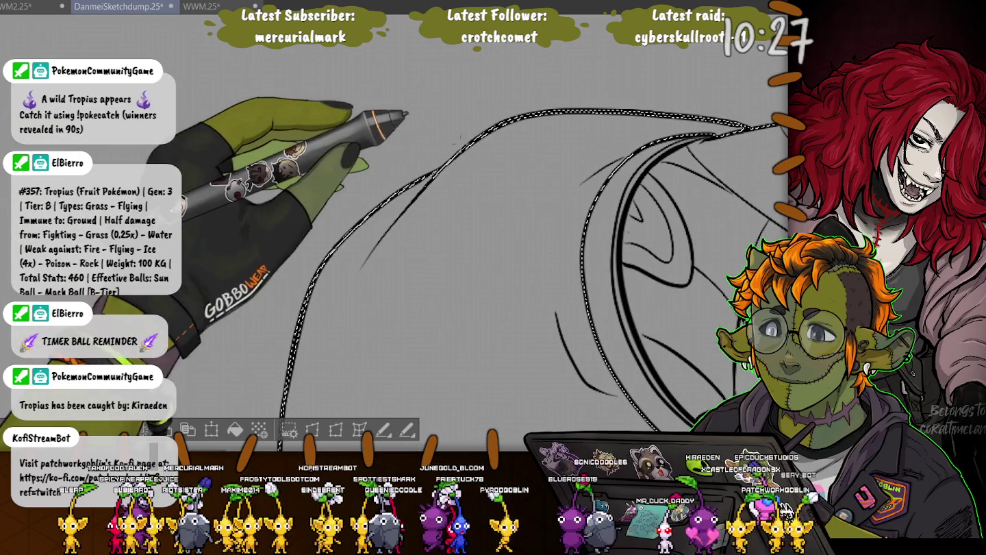
drag(624, 156, 583, 286)
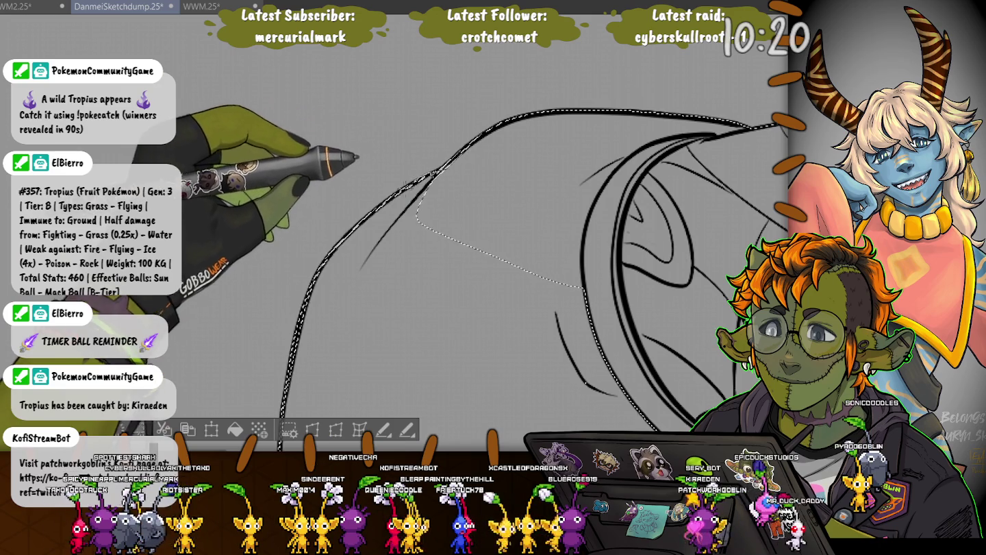
drag(334, 253, 309, 172)
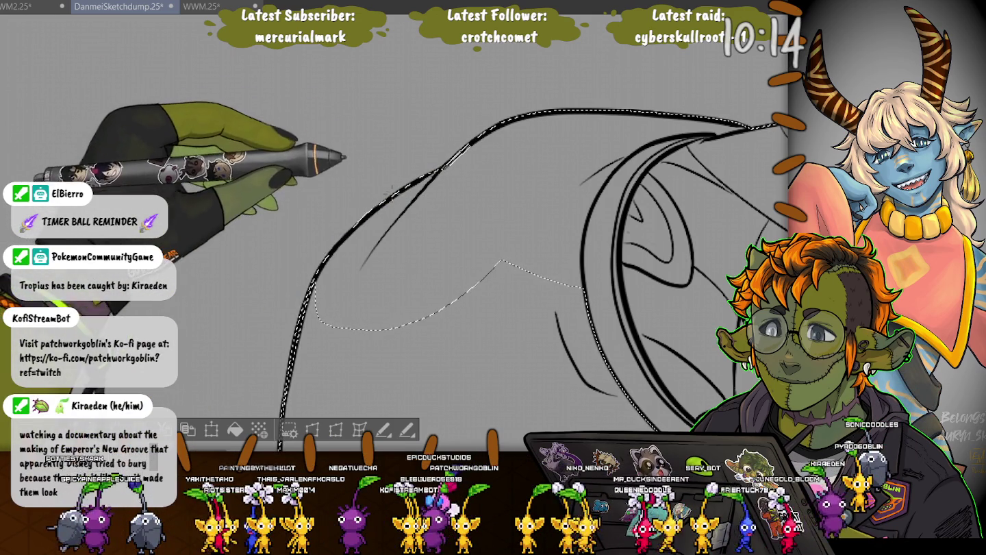
Refine the lasso selection along the robe's lower-left edge and the hair's right edge.
drag(453, 301, 569, 114)
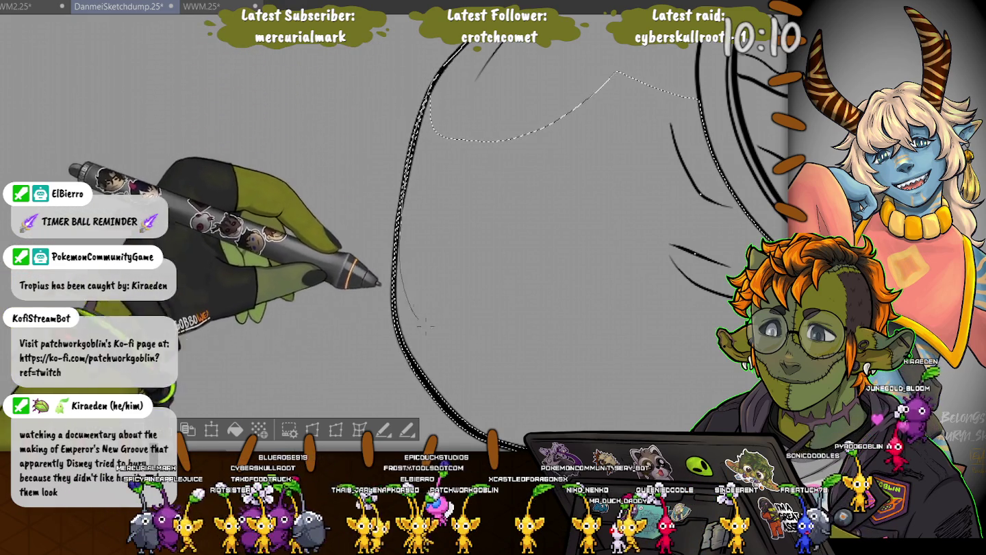
drag(413, 312, 406, 175)
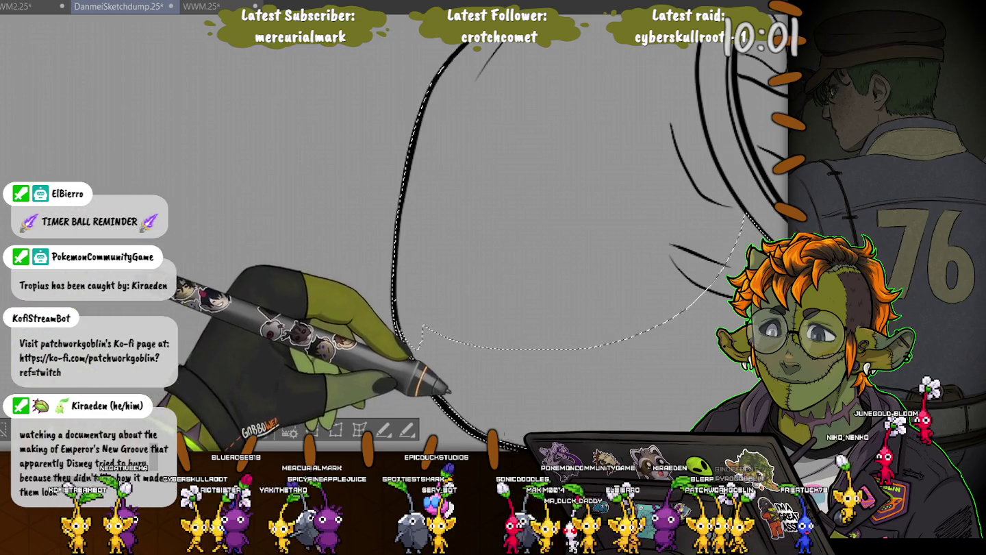
drag(411, 275, 404, 170)
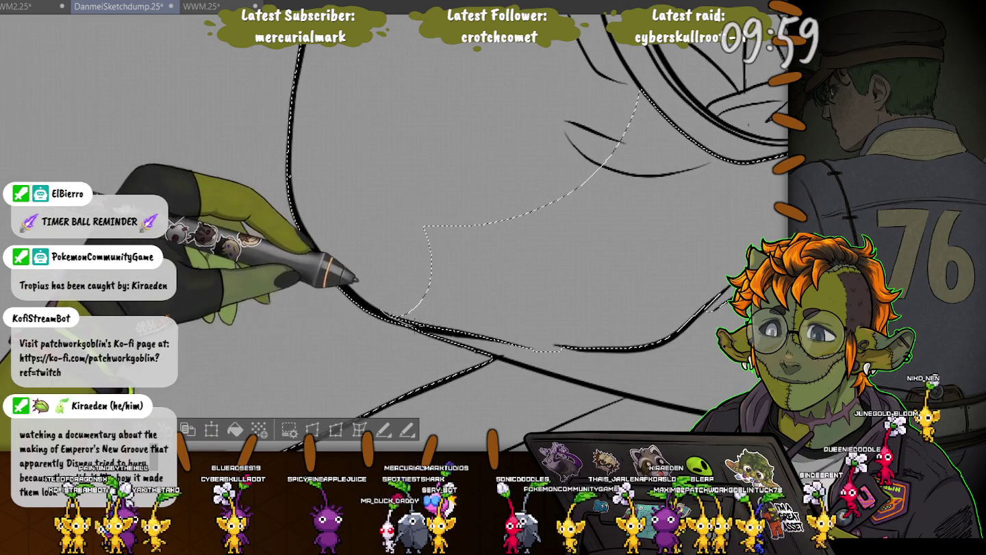
mouse_move(439, 322)
mouse_down()
mouse_move(431, 233)
mouse_move(537, 216)
mouse_up()
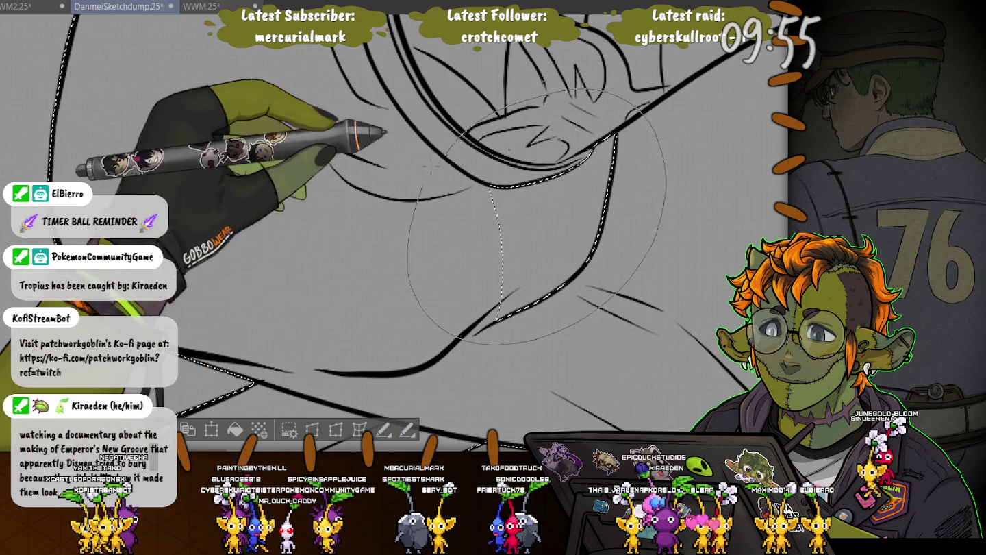
drag(427, 171, 330, 118)
scroll(330, 118, down, 10)
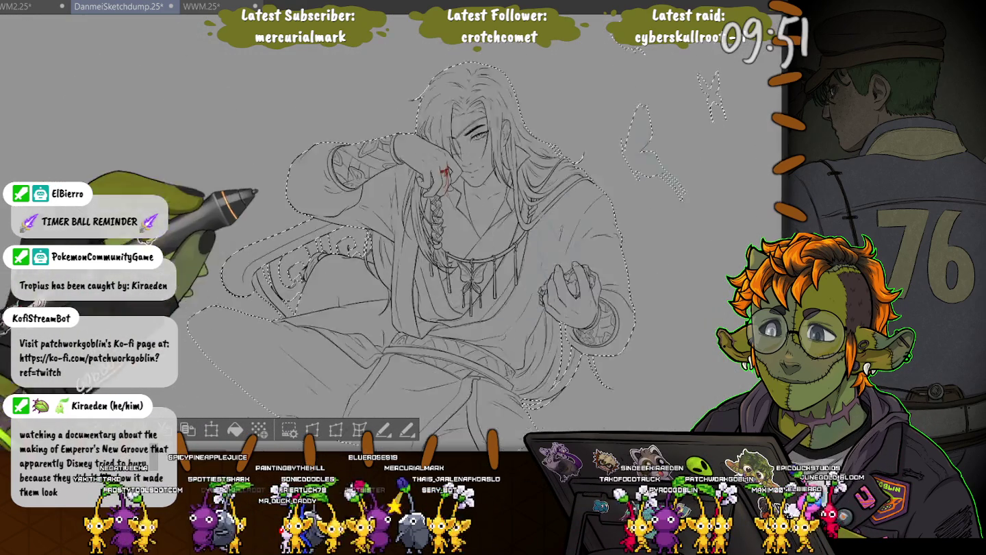
Fill the traced figure selection with flat dark grey using Alt+Backspace.
drag(438, 232, 455, 189)
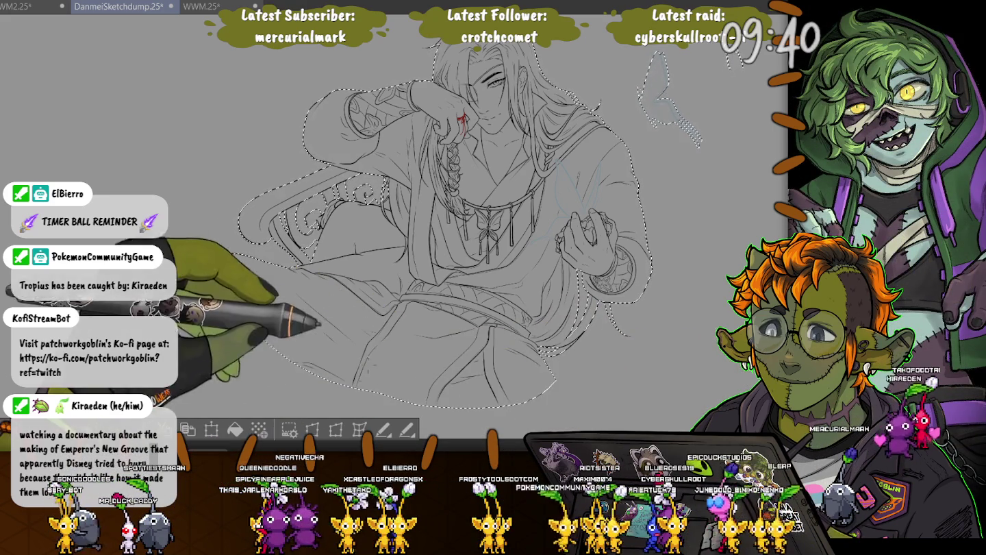
key(alt+BackSpace)
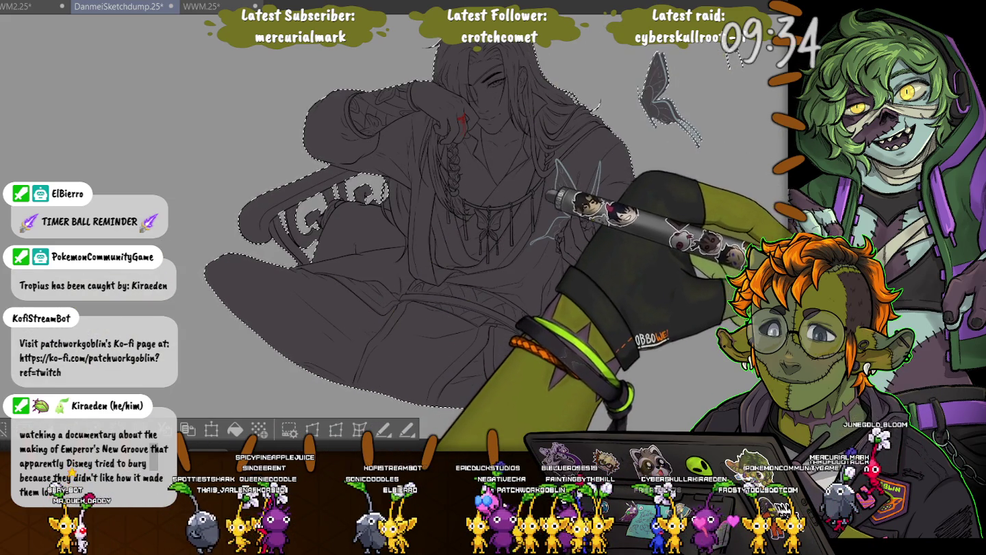
scroll(520, 141, down, 5)
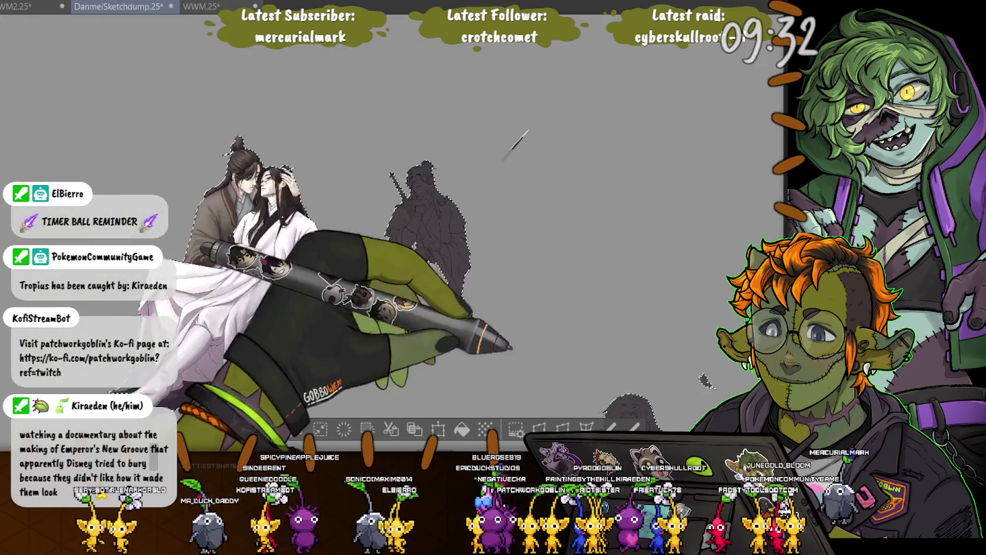
Deselect, then lasso the left and upper figures, undoing the last addition.
scroll(519, 141, down, 2)
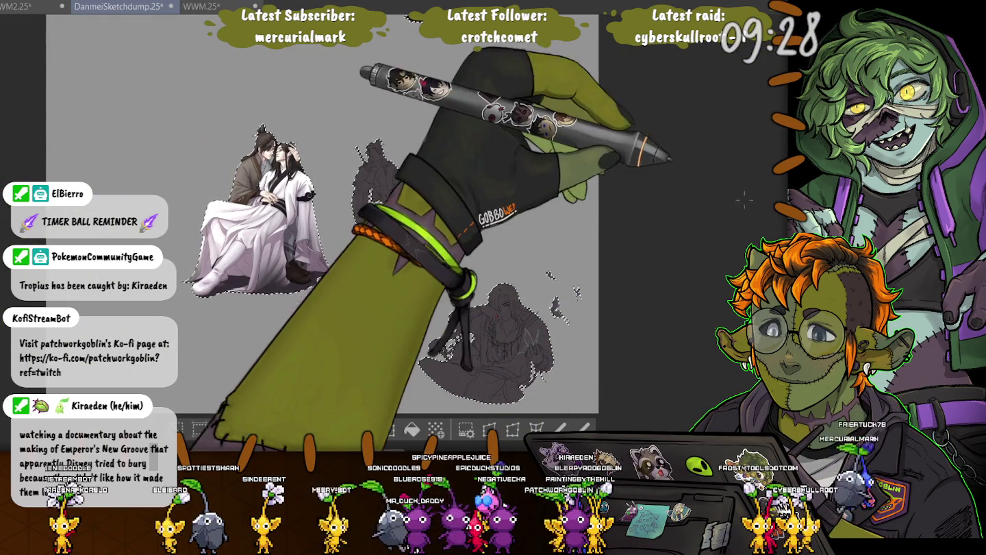
key(ctrl+d)
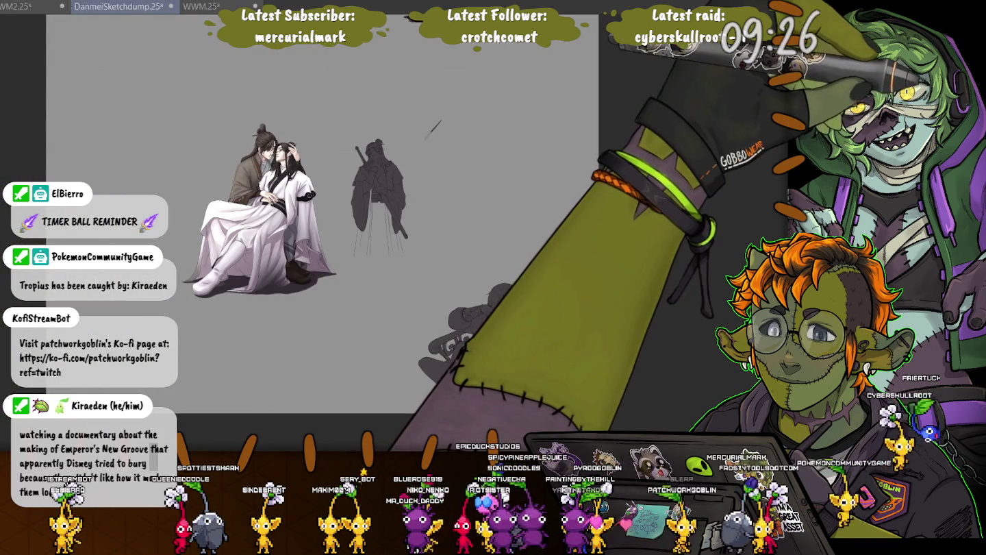
drag(233, 86, 165, 159)
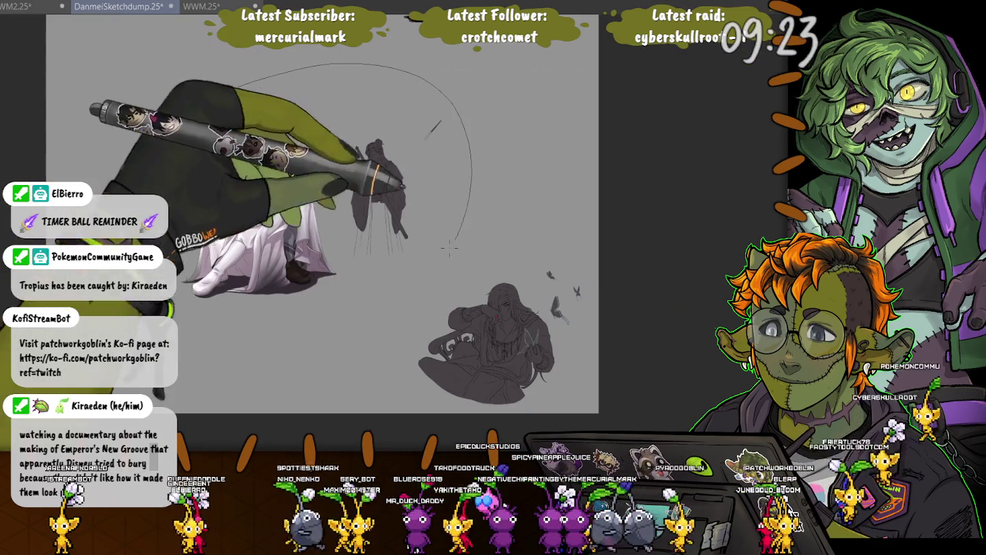
drag(273, 171, 295, 328)
drag(411, 69, 381, 226)
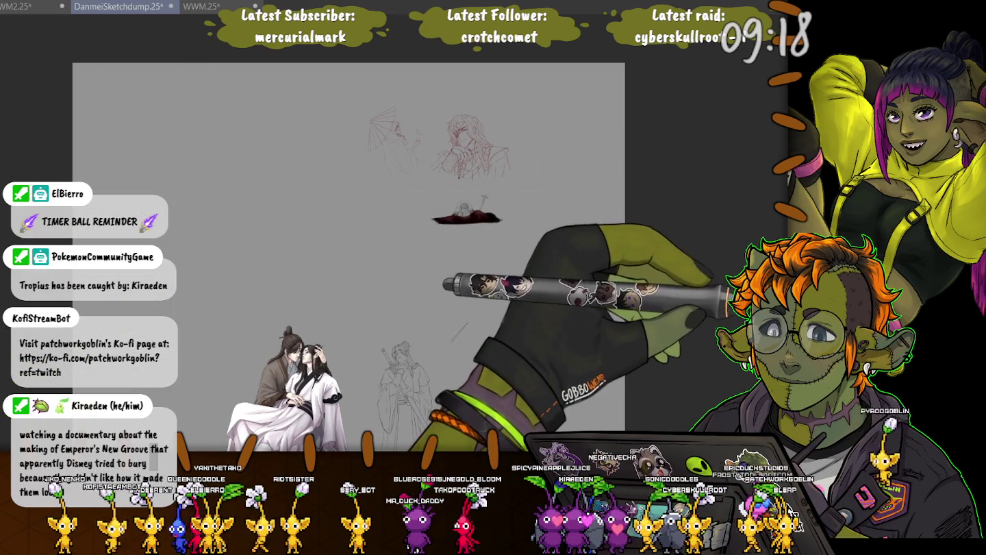
key(ctrl+z)
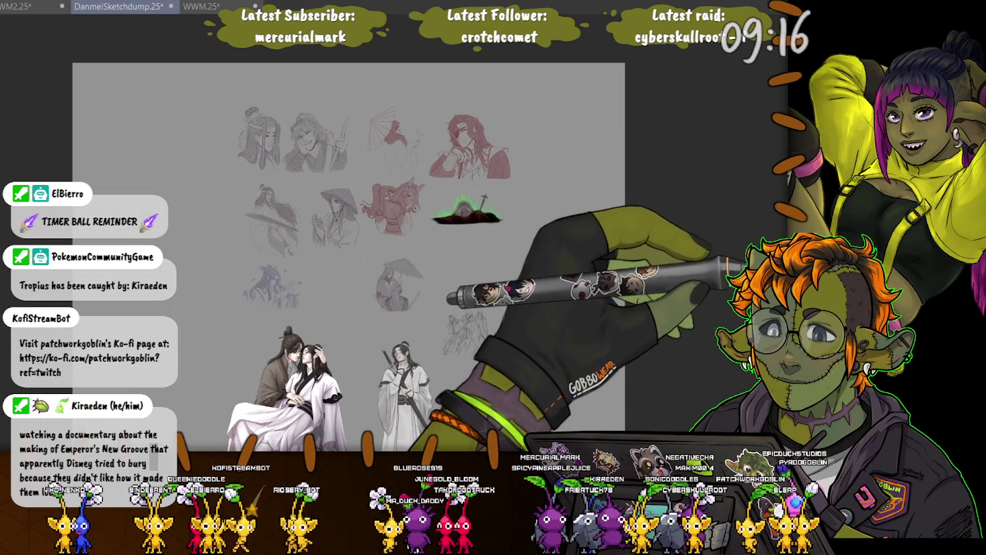
Zoom in on the seated figure and pan across the close-up.
scroll(478, 213, up, 3)
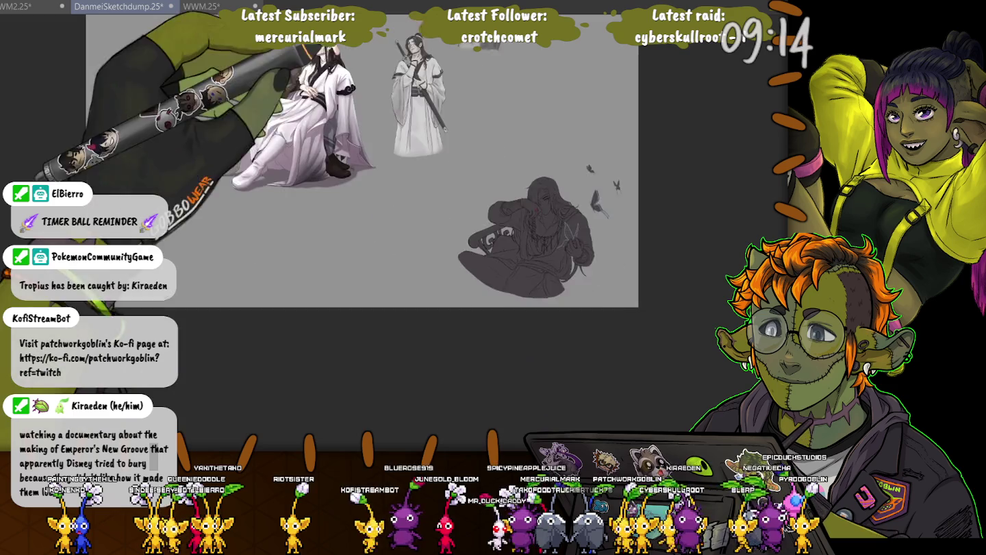
scroll(478, 213, up, 2)
scroll(477, 213, up, 2)
scroll(478, 212, up, 2)
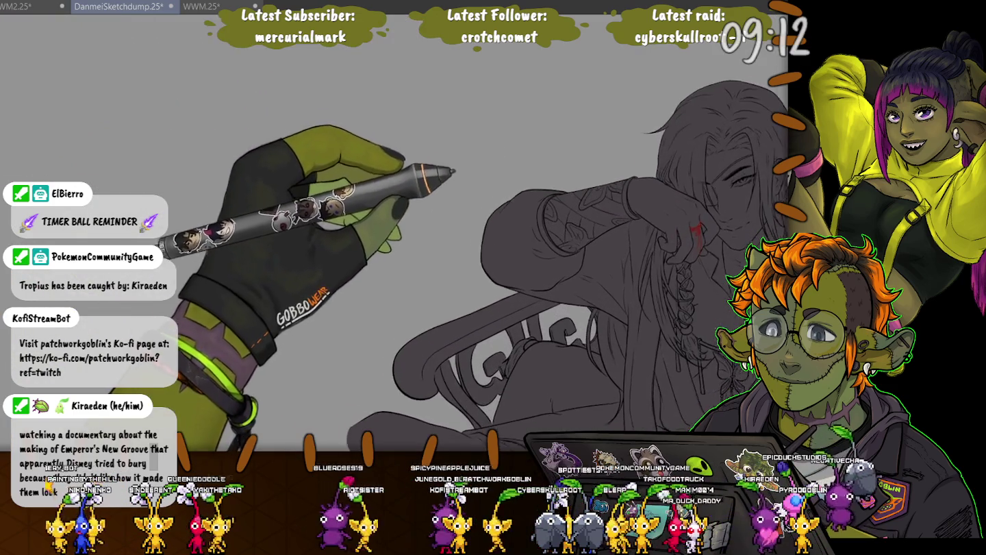
scroll(477, 213, up, 2)
drag(479, 206, 466, 232)
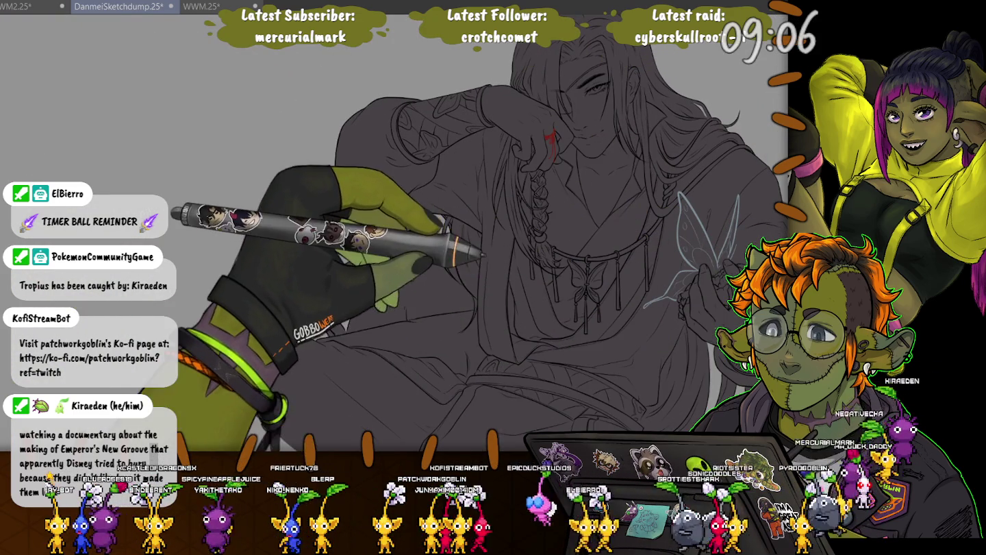
scroll(313, 153, down, 5)
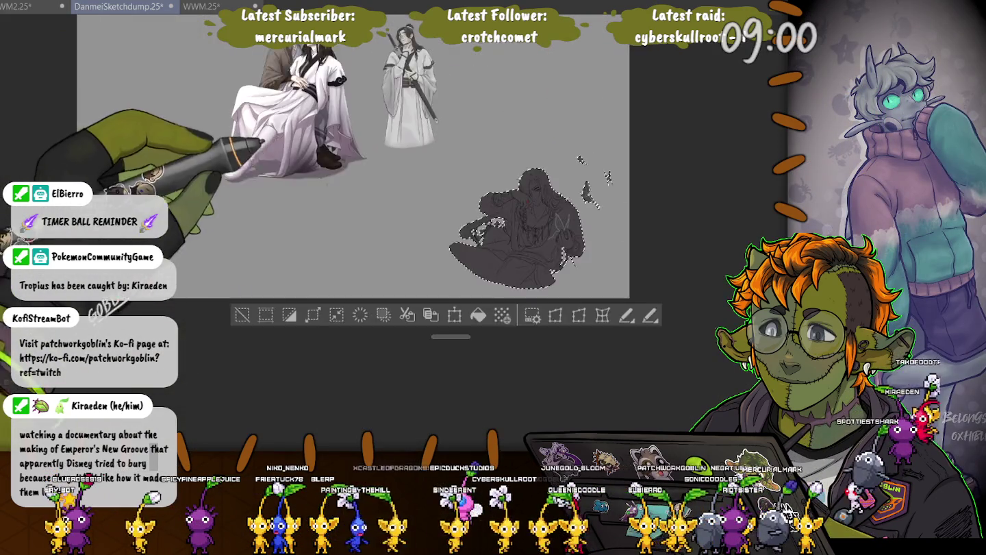
Deselect, then select the three butterfly silhouettes beside the seated figure.
scroll(521, 226, up, 2)
scroll(521, 226, up, 2)
scroll(520, 226, up, 2)
key(ctrl+d)
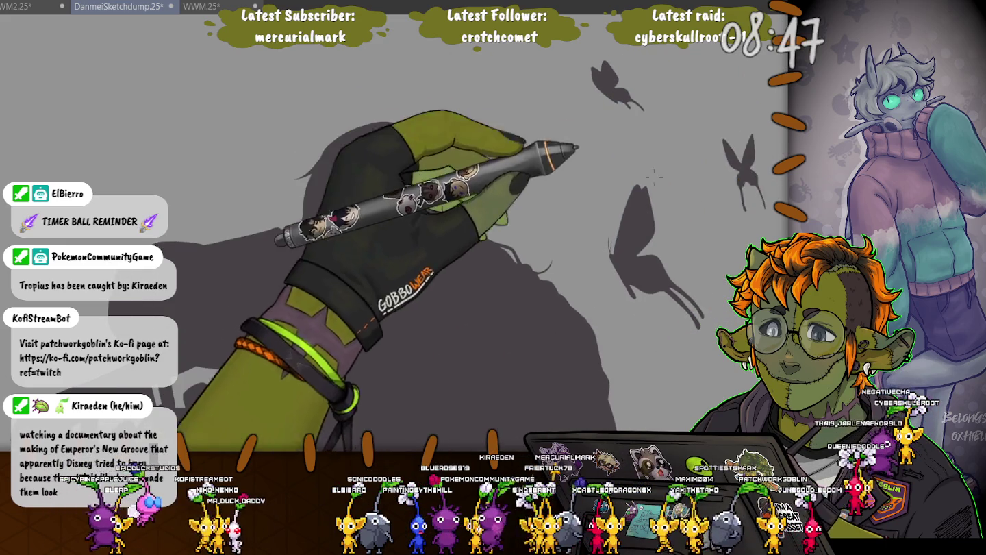
click(618, 180)
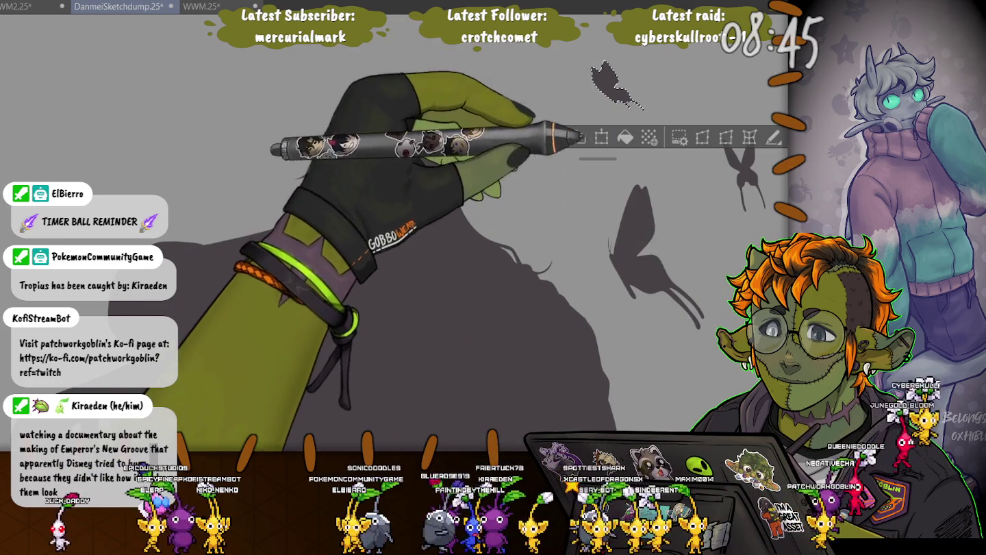
shift+click(741, 167)
shift+click(632, 246)
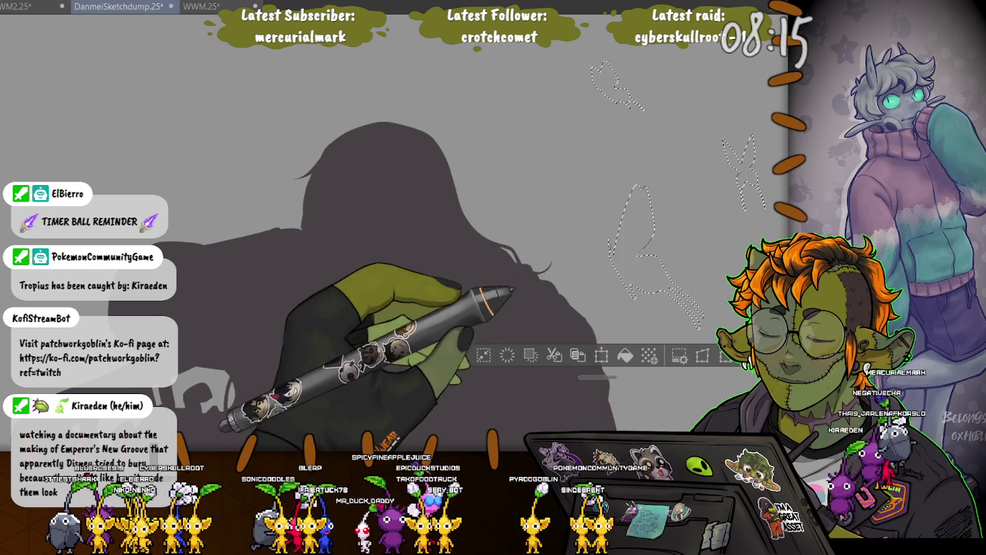
Fill the butterflies pale grey-blue, deselect, and restore the full line art.
click(626, 354)
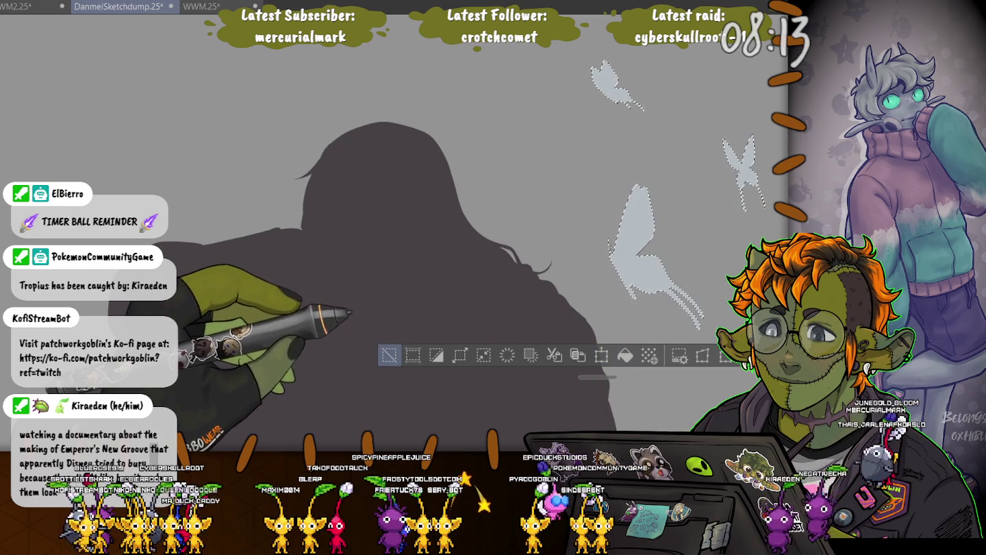
key(ctrl+d)
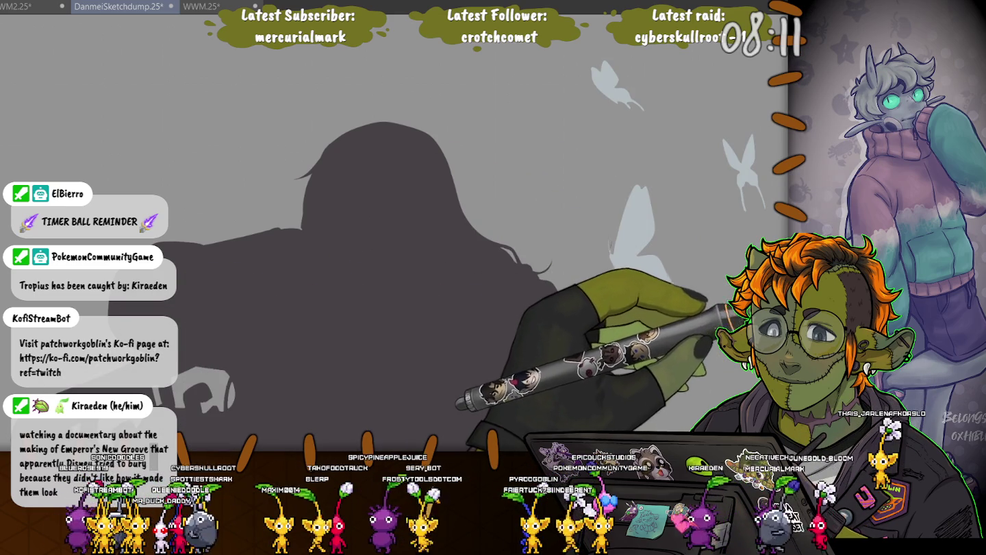
key(ctrl+z)
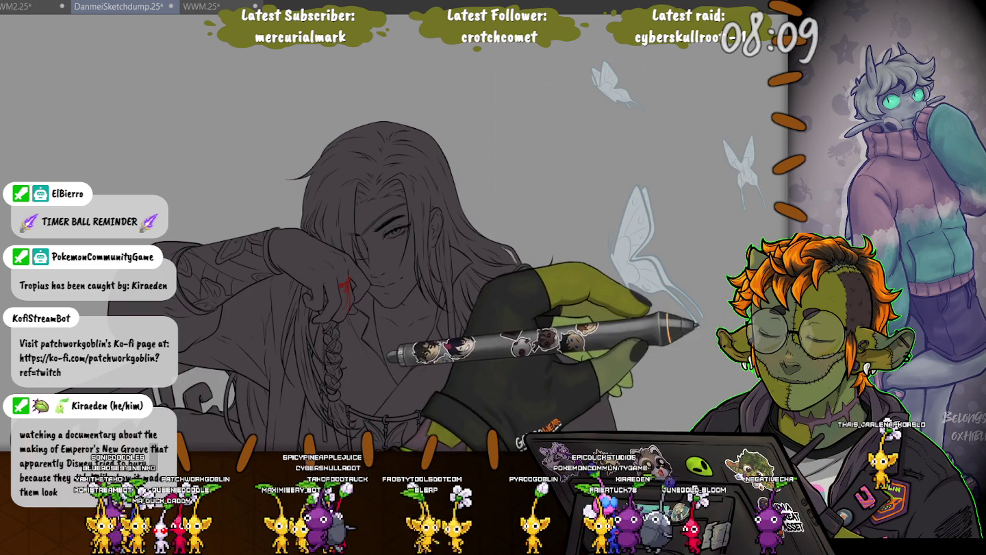
scroll(329, 280, up, 3)
Paint pale grey-blue into the held butterfly's left wing, its tip and lower lobe.
scroll(373, 220, up, 2)
scroll(352, 268, up, 2)
scroll(455, 208, up, 2)
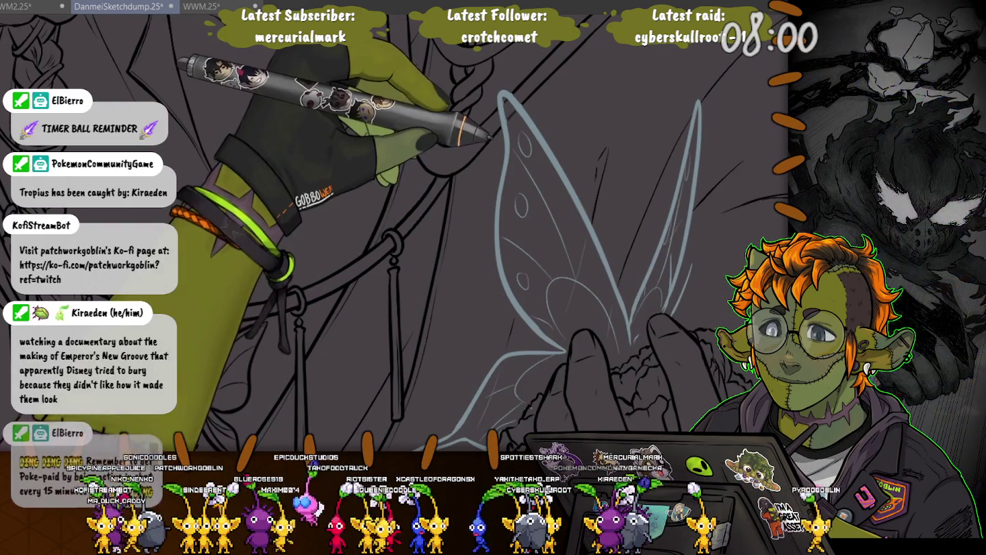
drag(526, 141, 582, 270)
drag(512, 115, 548, 183)
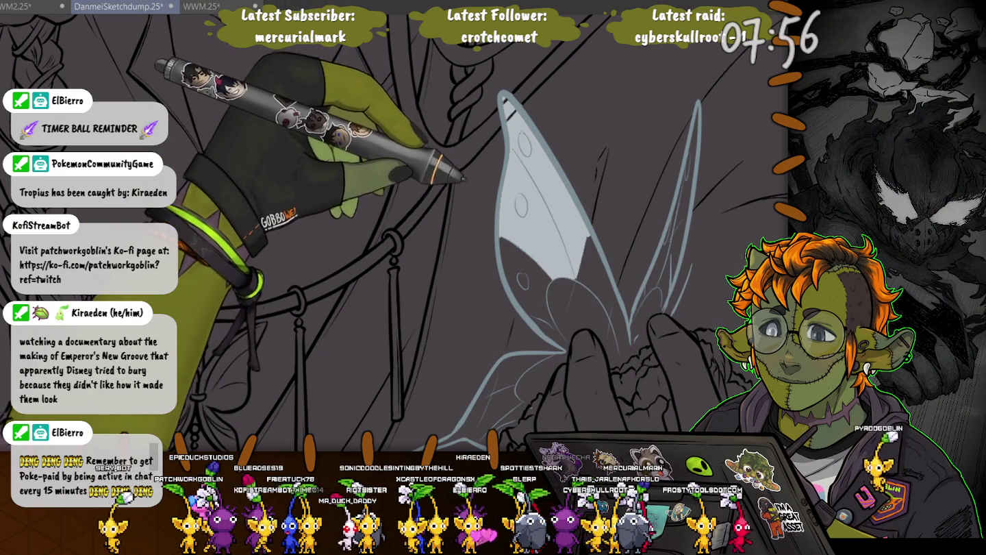
drag(541, 287, 638, 329)
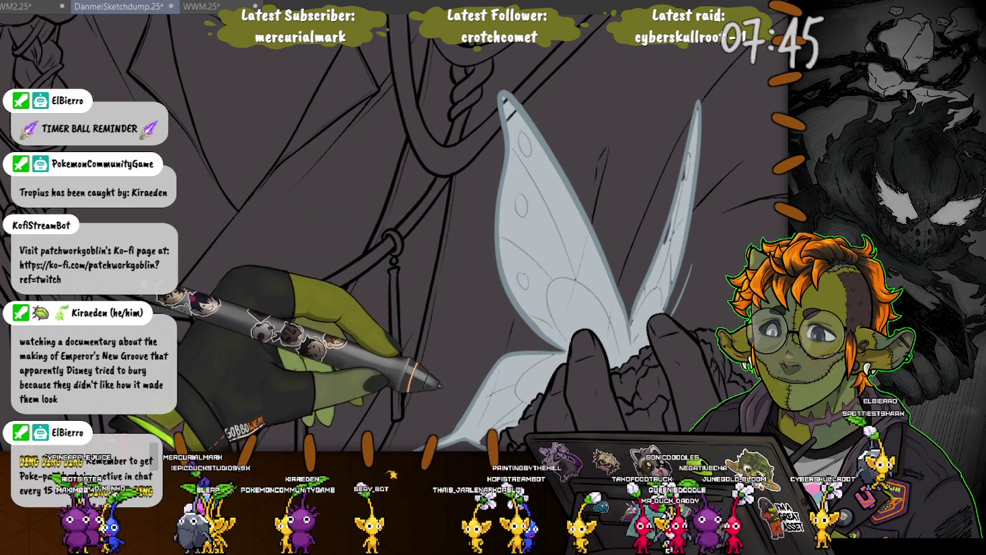
drag(391, 239, 449, 180)
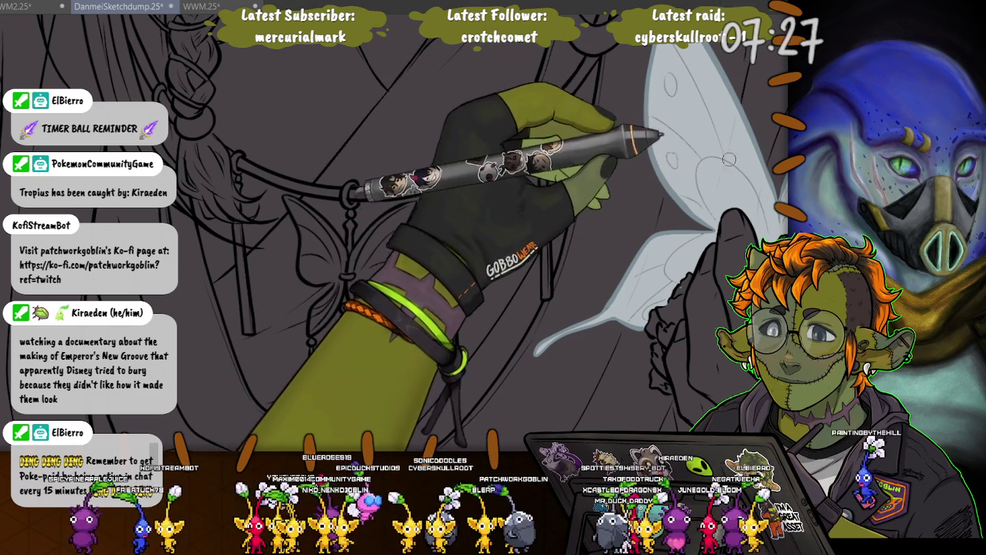
drag(753, 137, 726, 220)
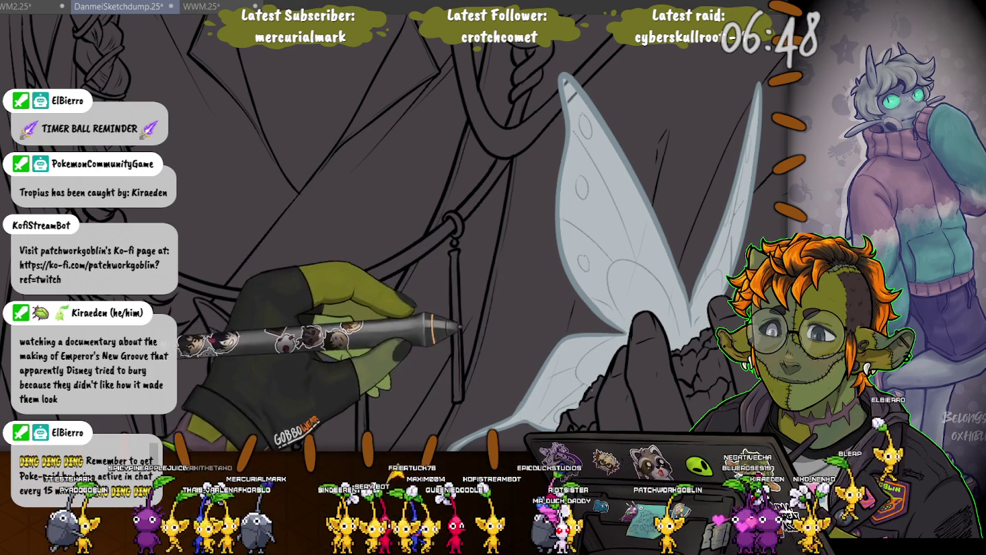
drag(596, 374, 552, 319)
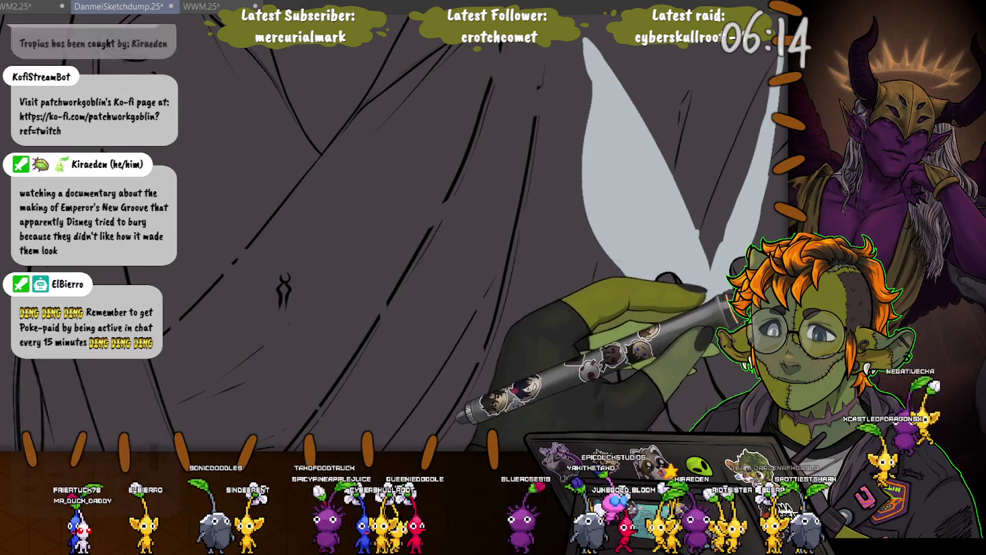
Zoom out to the whole wing to keep refining its pale grey-blue colour.
key(ctrl+minus)
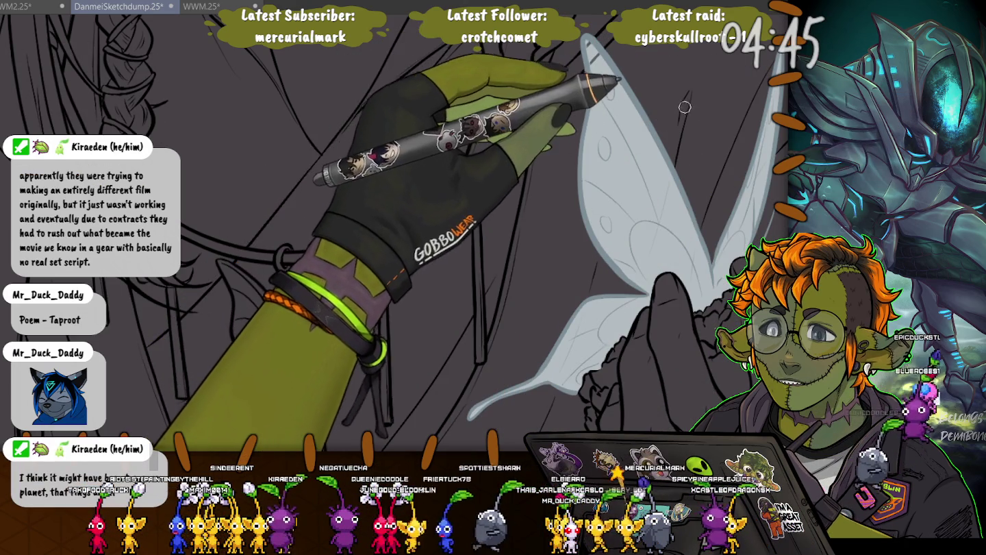
scroll(678, 103, up, 2)
Lasso a patch inside the upper wing tip, correct it, then deselect.
scroll(616, 89, up, 2)
scroll(558, 72, up, 2)
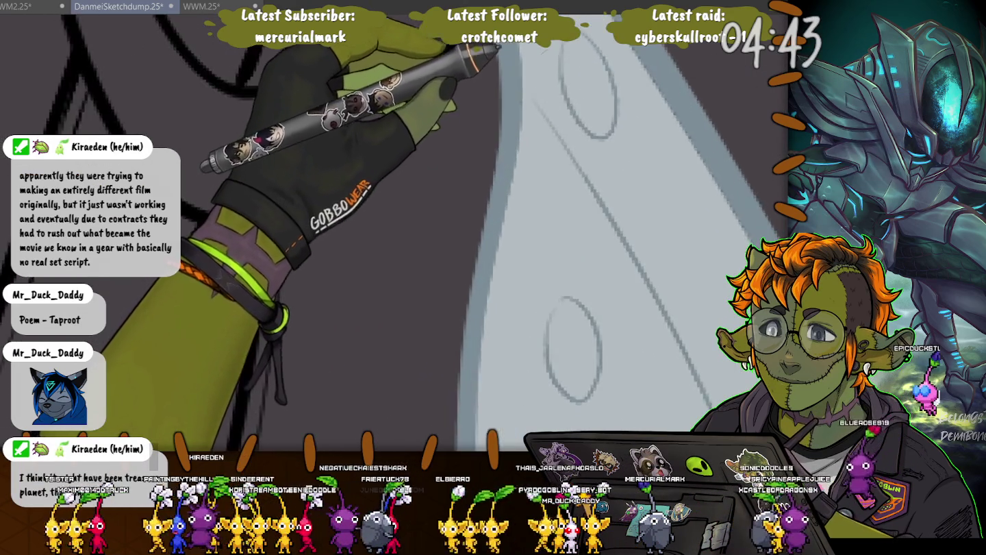
scroll(557, 72, down, 3)
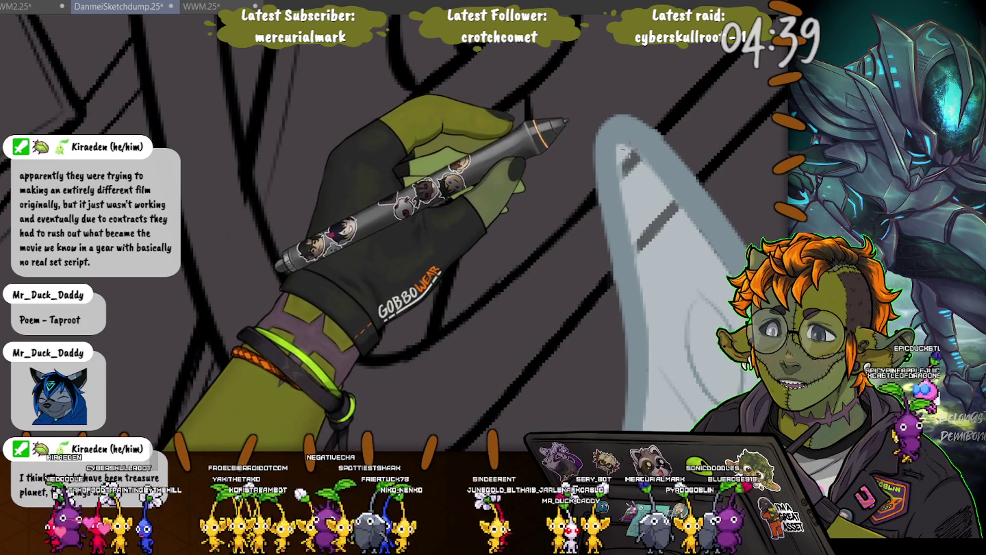
drag(625, 149, 678, 206)
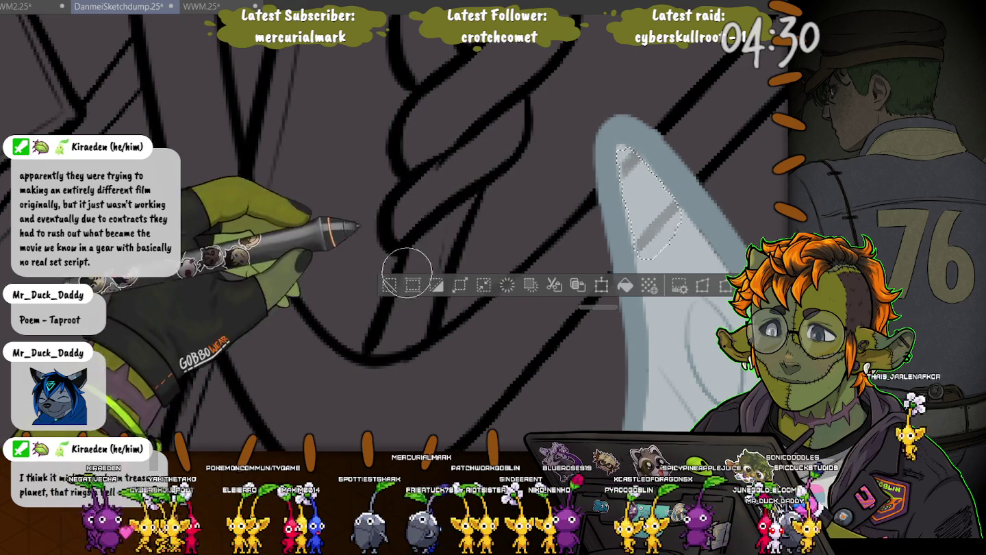
key(ctrl+d)
scroll(466, 226, down, 2)
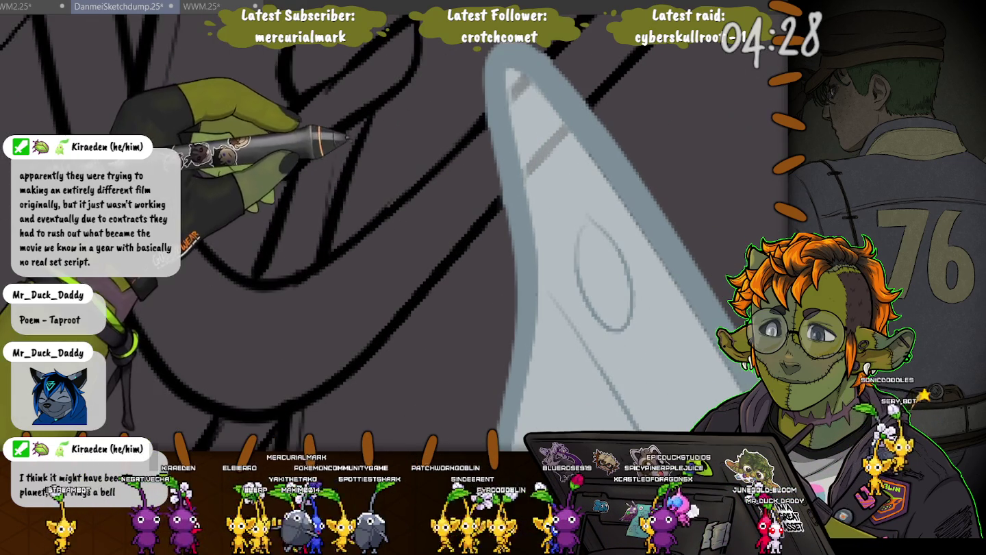
scroll(421, 332, down, 2)
scroll(409, 368, down, 2)
scroll(409, 369, down, 2)
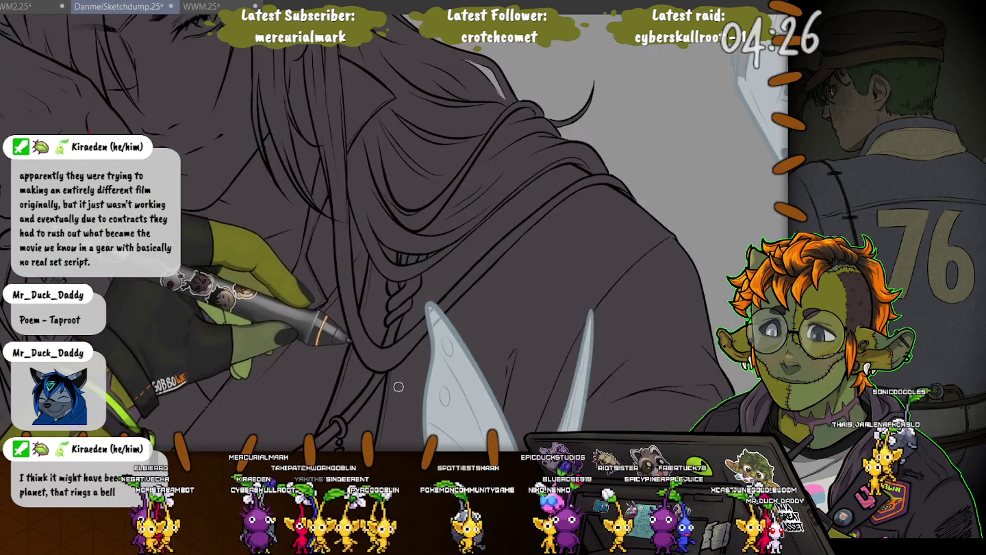
scroll(397, 380, down, 2)
scroll(397, 381, down, 2)
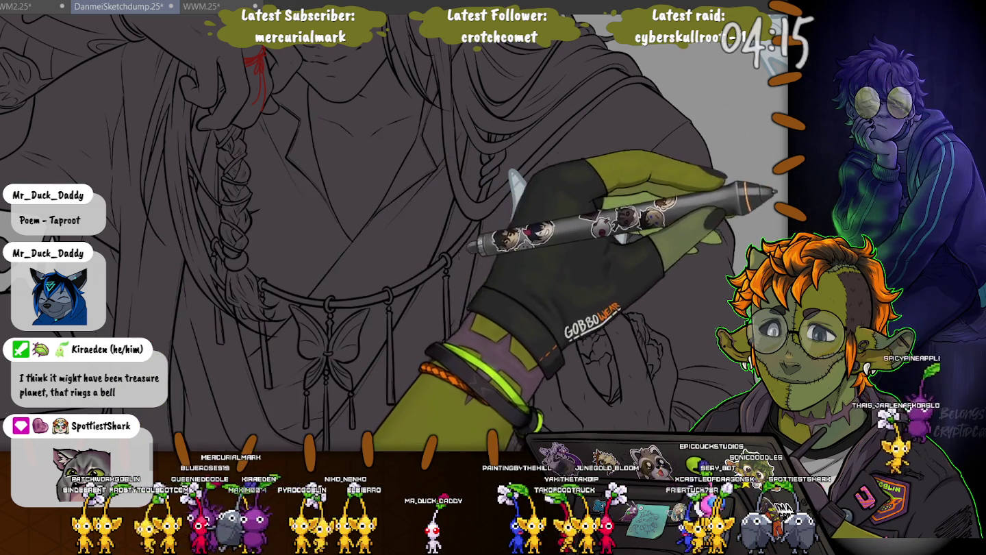
scroll(682, 134, down, 5)
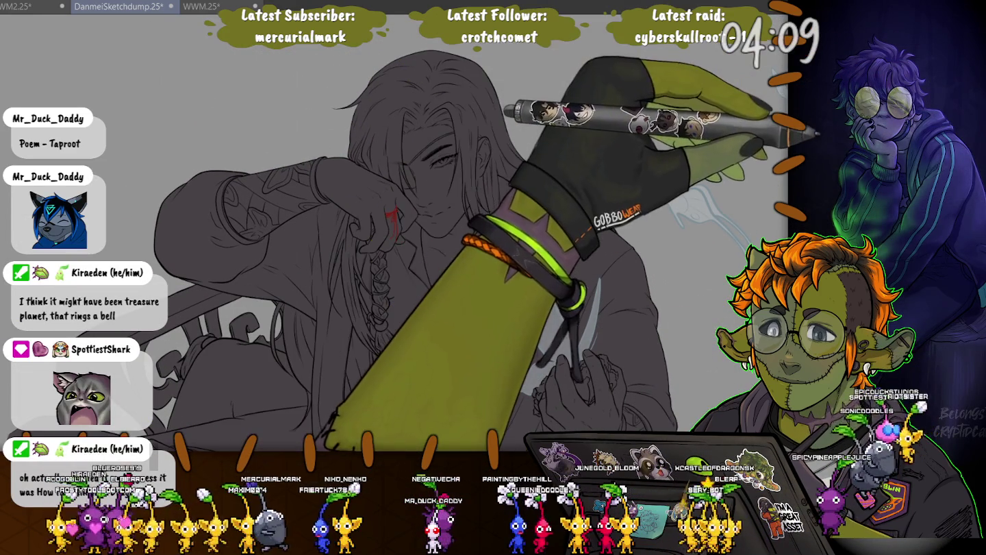
drag(438, 158, 393, 254)
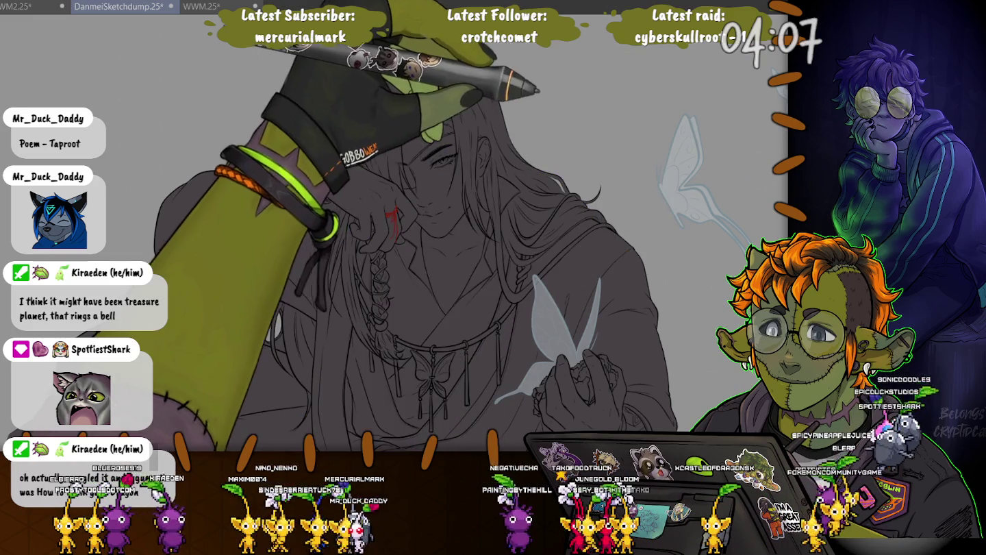
scroll(411, 261, down, 3)
scroll(411, 261, down, 2)
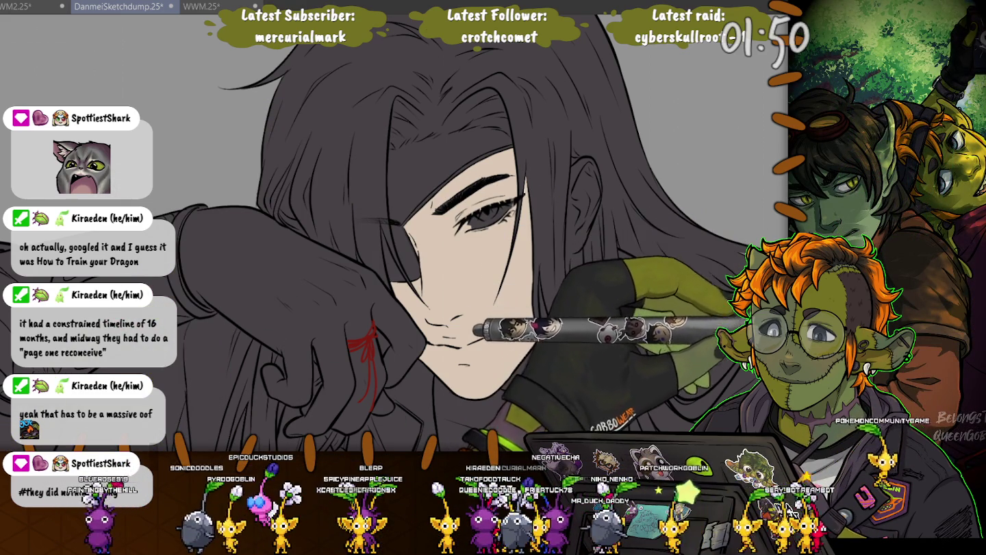
scroll(598, 188, up, 3)
Repaint the black eyebrow in light grey, undoing a first attempt and extending it down-left.
scroll(576, 187, up, 3)
scroll(548, 186, up, 2)
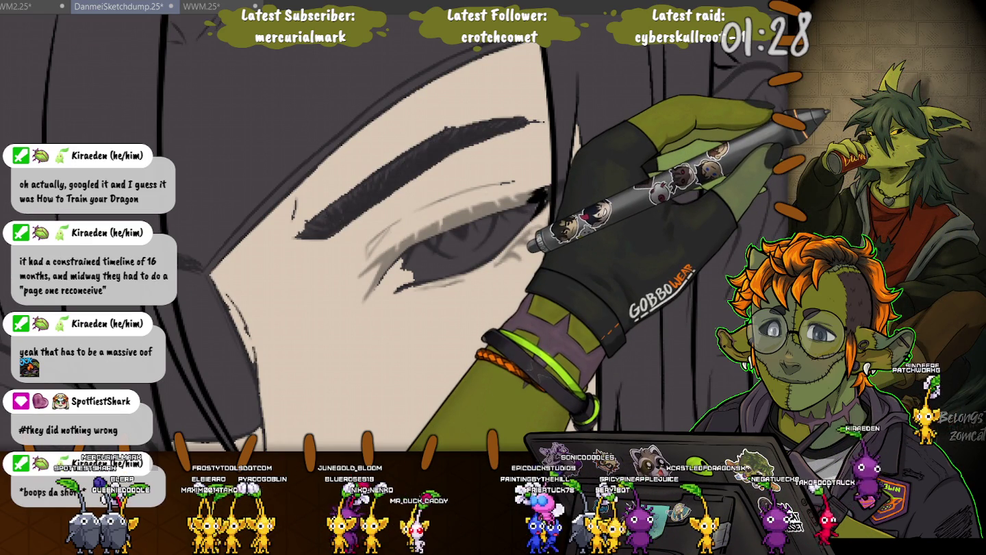
drag(539, 120, 392, 180)
key(ctrl+z)
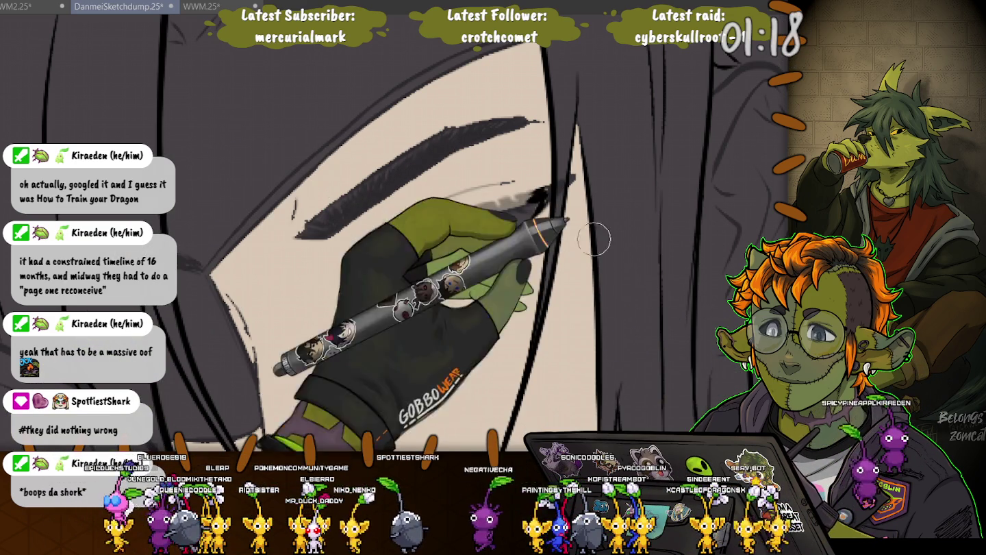
drag(525, 122, 382, 186)
mouse_move(523, 123)
mouse_down()
mouse_move(351, 187)
mouse_move(289, 228)
mouse_up()
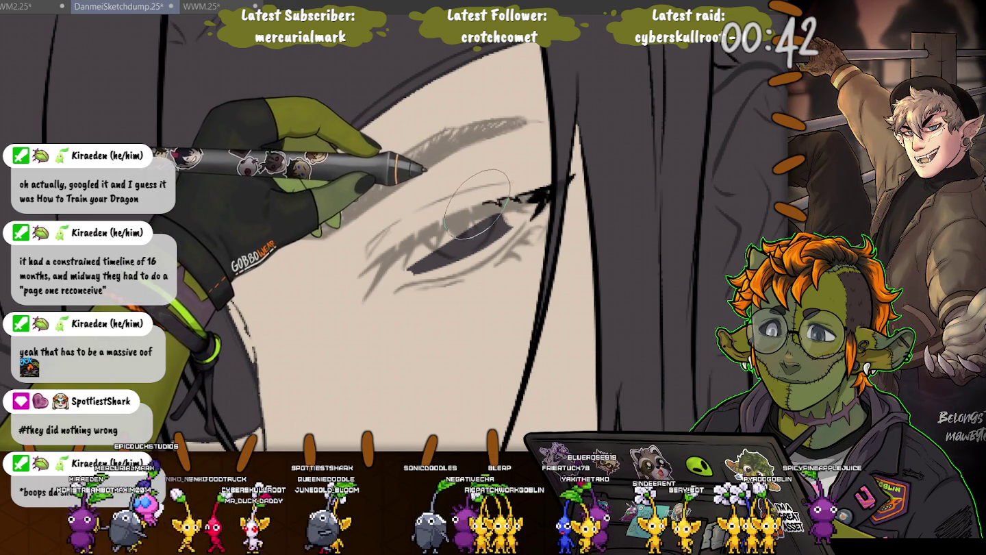
drag(441, 141, 301, 236)
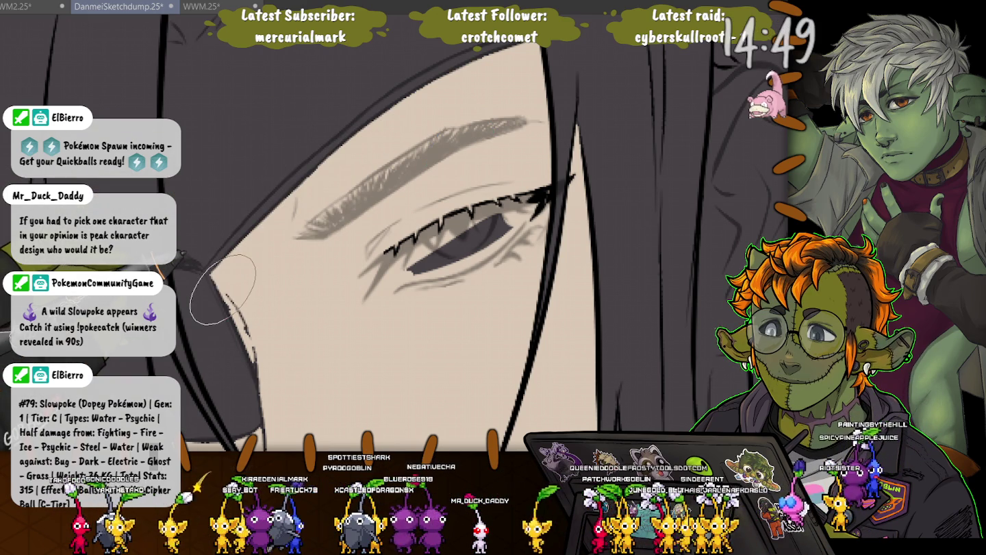
Extend the upper lash line down and to the left with one stroke.
mouse_move(402, 244)
mouse_down()
mouse_move(361, 274)
mouse_move(370, 275)
mouse_up()
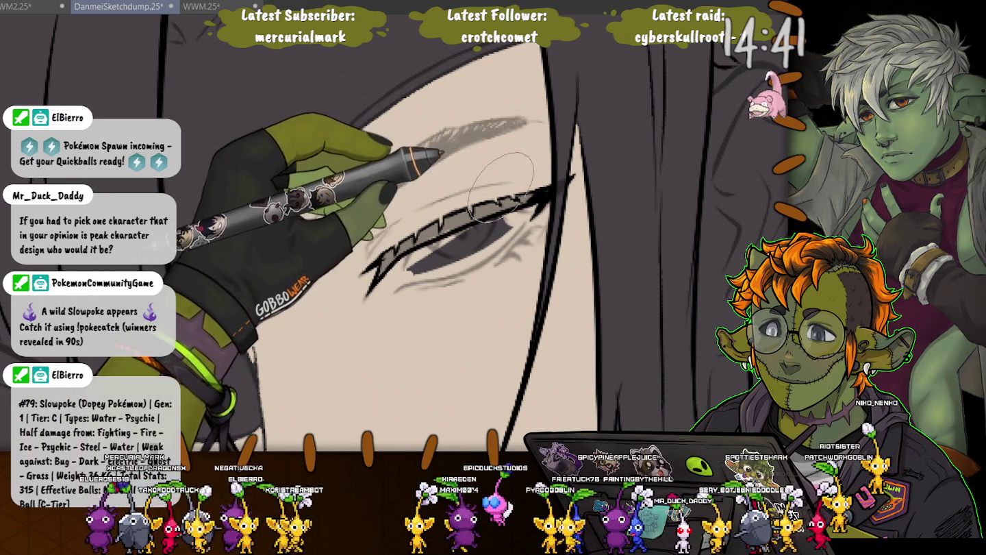
Redraw the eyebrow as a soft grey arch and lengthen it down-left.
drag(524, 125, 410, 147)
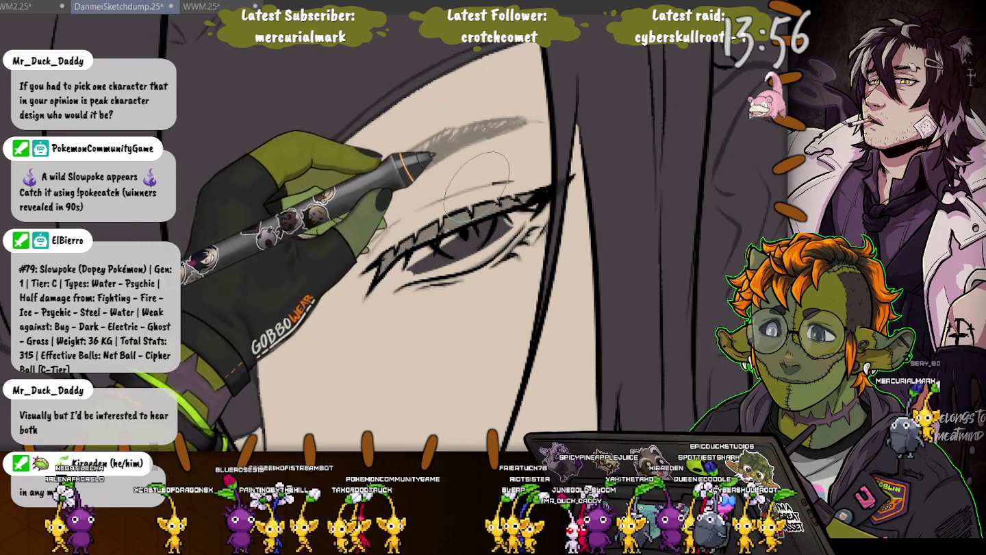
drag(512, 177, 365, 255)
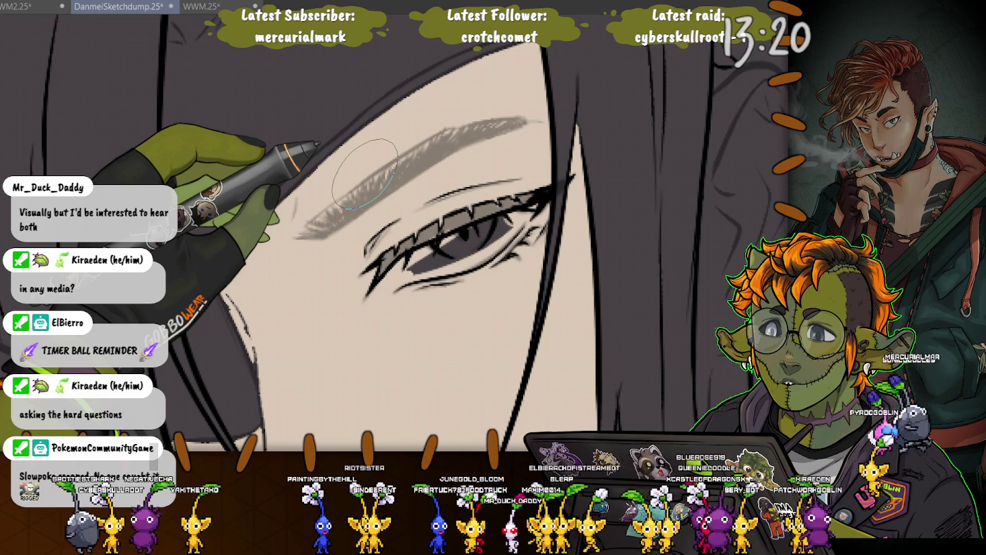
Save the sketch-dump file and darken the eyebrow's outer end and middle with hatching.
key(ctrl+s)
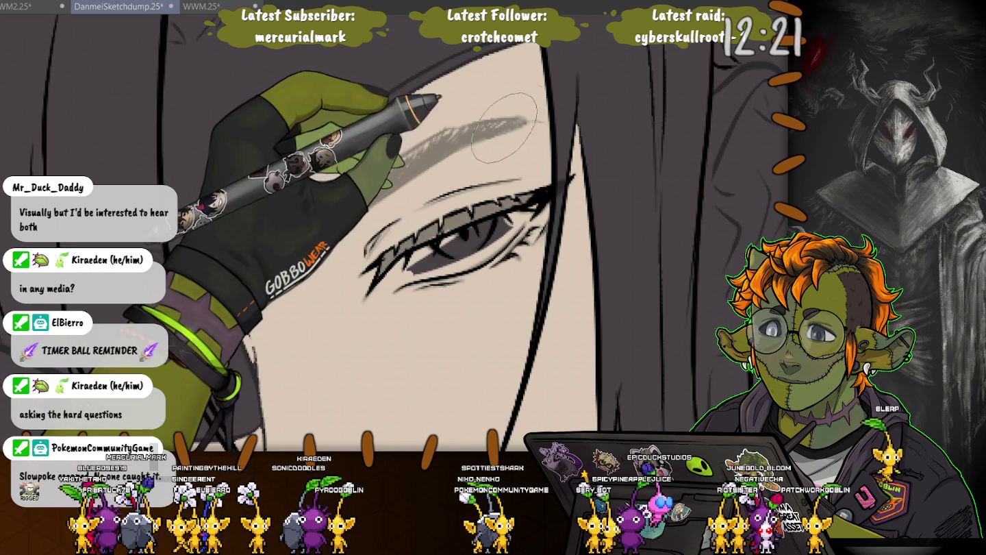
mouse_move(365, 173)
mouse_down()
mouse_move(494, 134)
mouse_move(305, 231)
mouse_up()
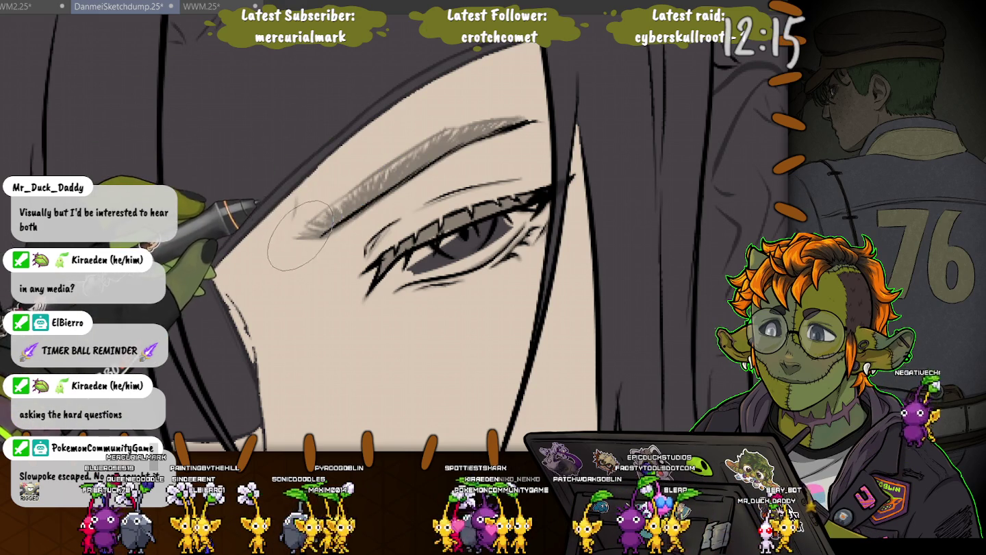
drag(304, 228, 321, 229)
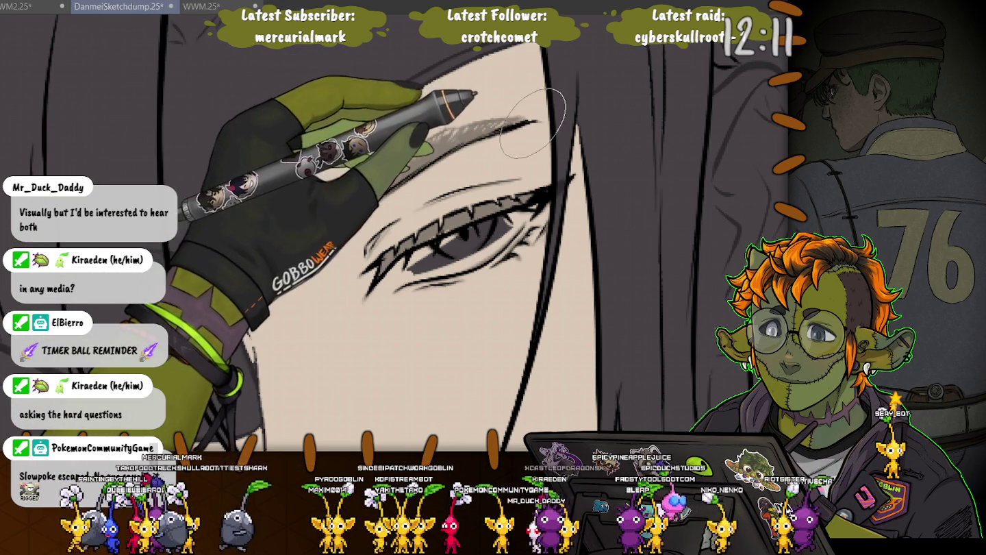
mouse_move(519, 120)
mouse_down()
mouse_move(417, 147)
mouse_move(484, 138)
mouse_move(455, 149)
mouse_move(446, 137)
mouse_up()
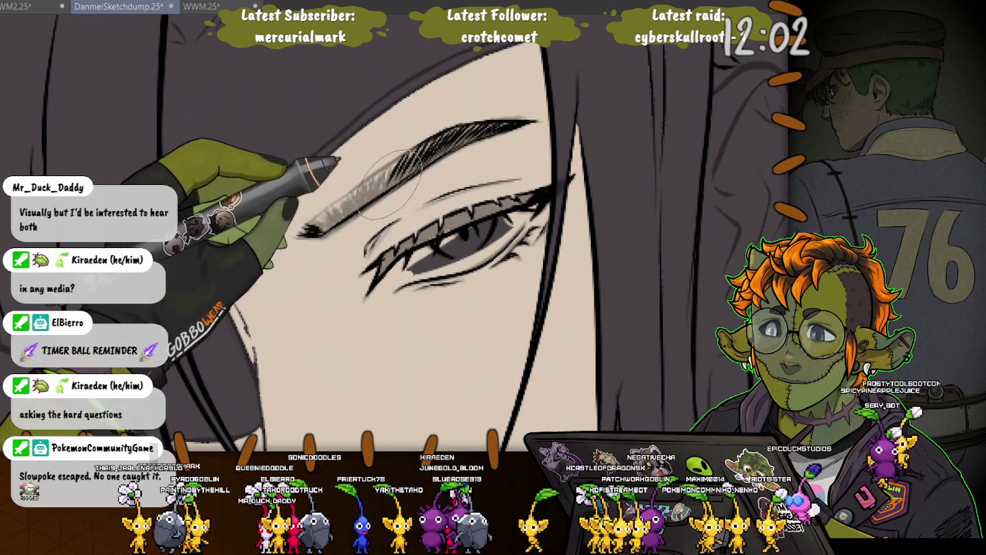
Add dense fine hatching along the eyebrow toward its tip, then lasso around the eye.
drag(385, 171, 357, 184)
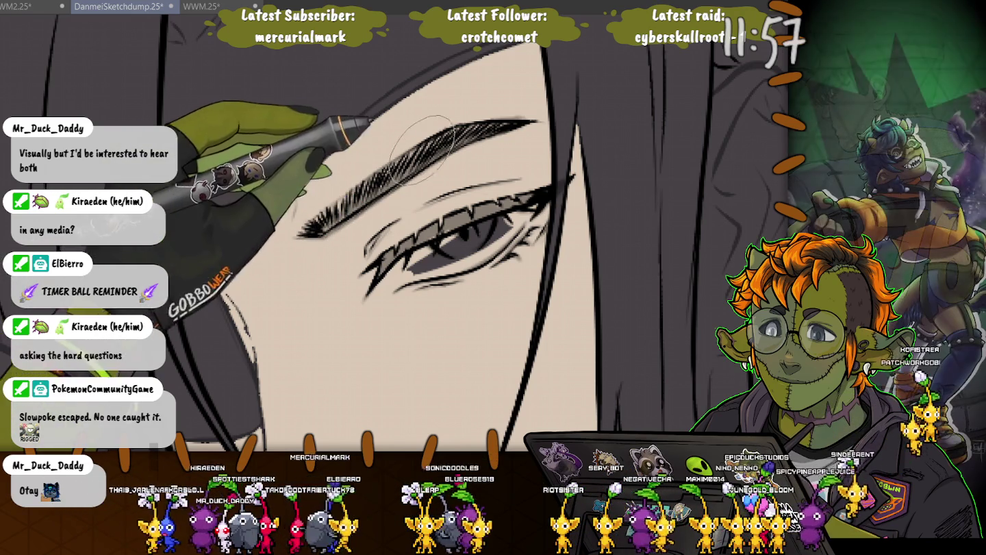
drag(459, 140, 424, 144)
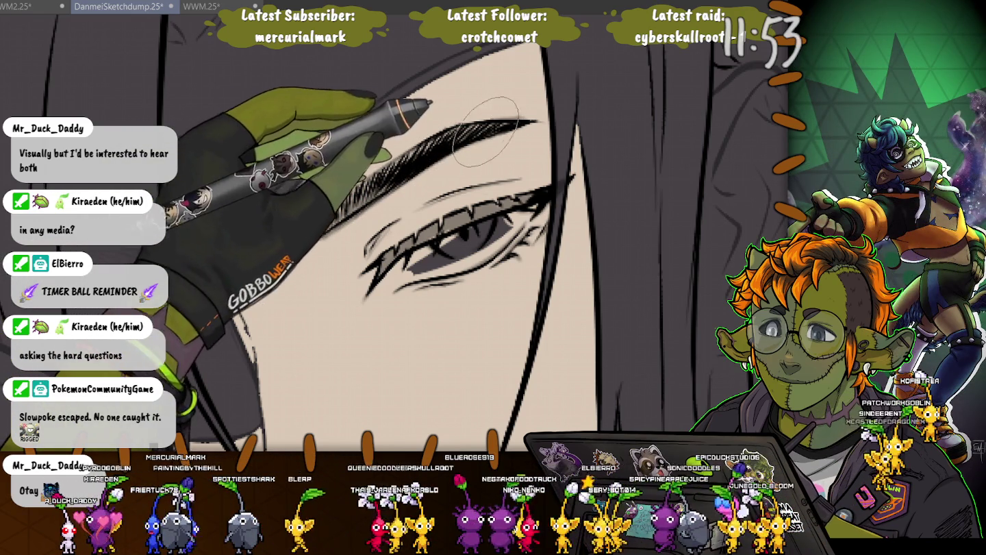
mouse_move(422, 145)
mouse_down()
mouse_move(468, 133)
mouse_move(394, 164)
mouse_up()
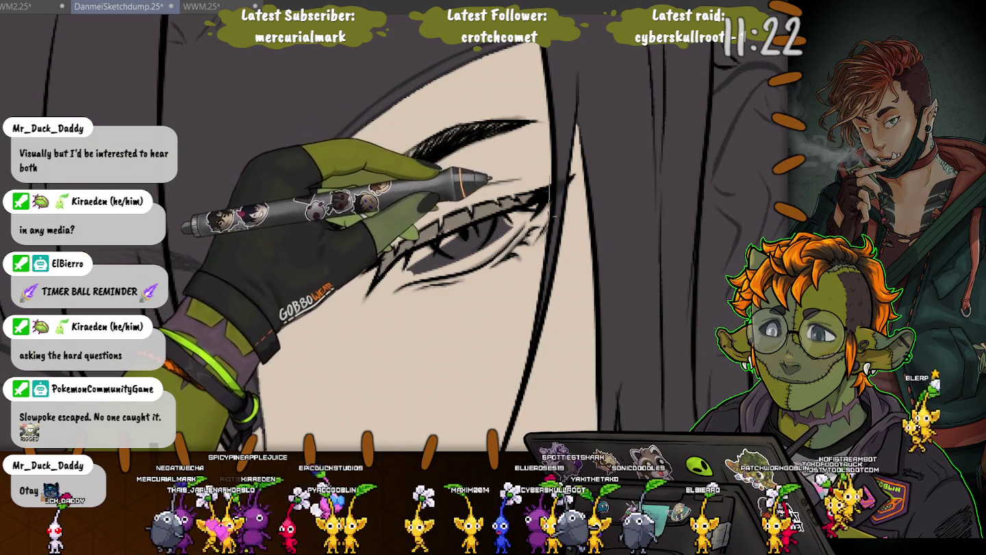
mouse_move(545, 237)
mouse_down()
mouse_move(280, 241)
mouse_move(552, 152)
mouse_up()
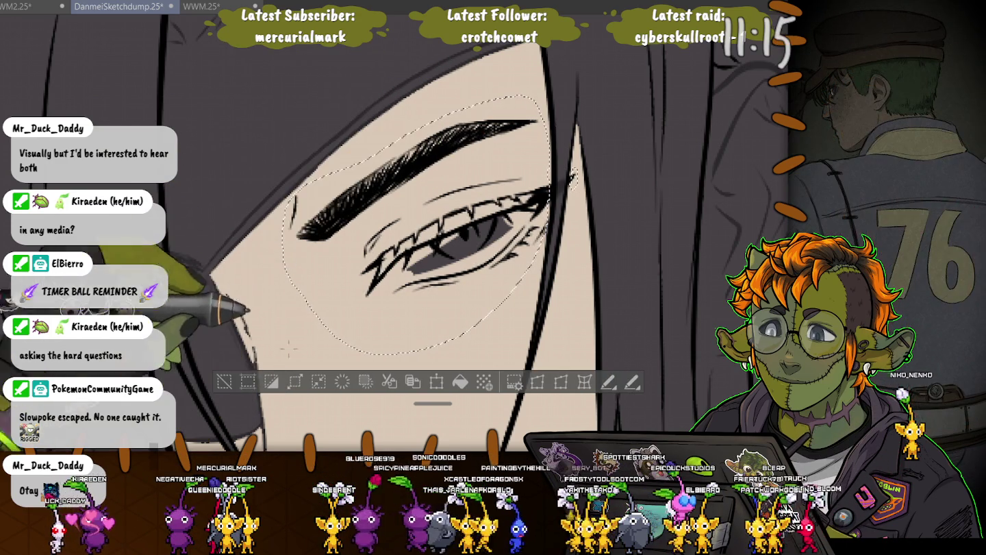
Clear the eye selection and redraw the lower eyelashes sharper and thicker.
key(ctrl+d)
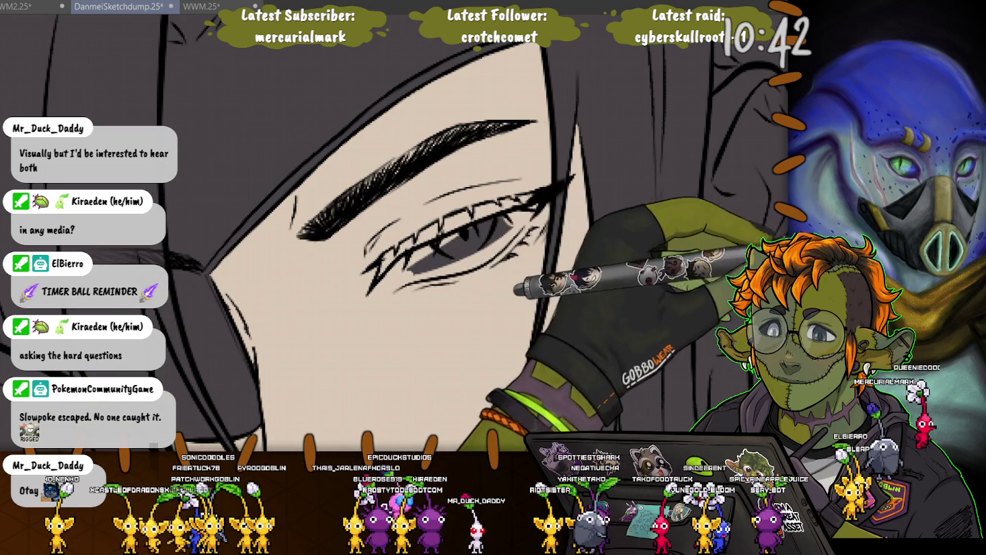
drag(380, 287, 424, 250)
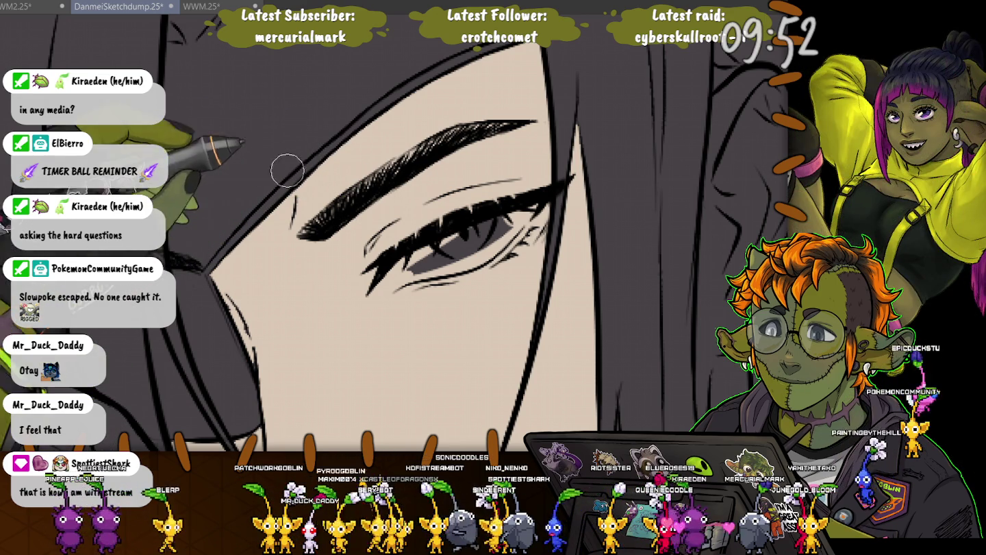
scroll(168, 261, down, 5)
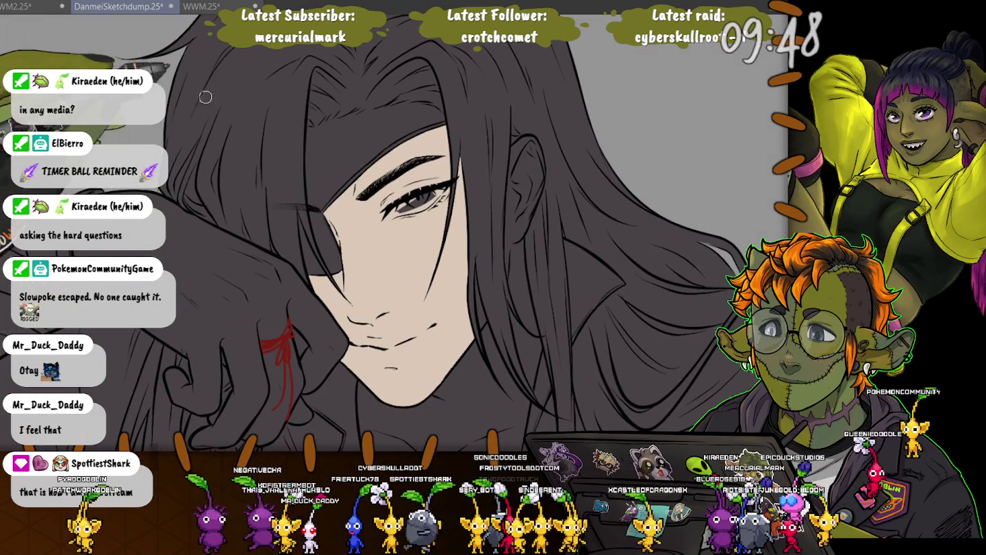
scroll(200, 117, up, 3)
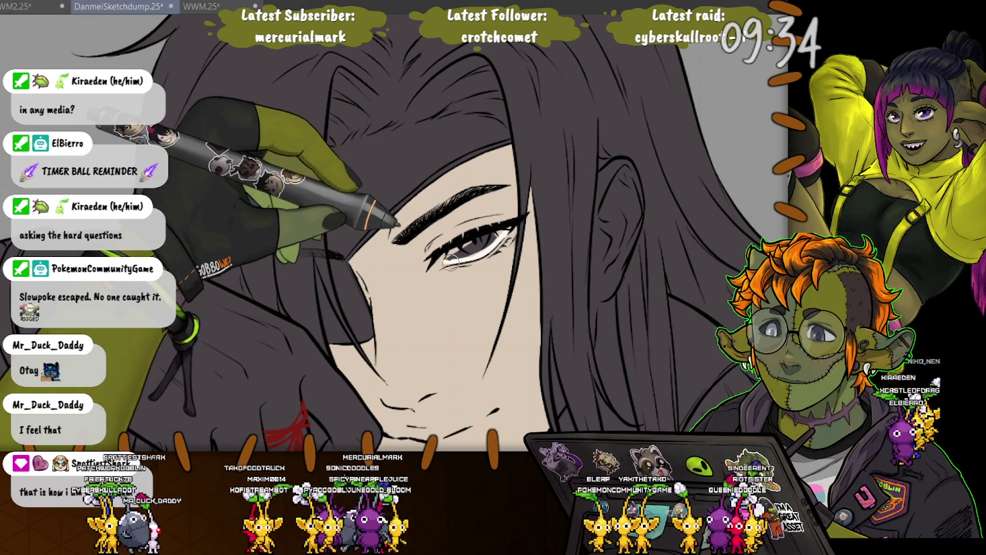
scroll(440, 259, up, 2)
scroll(438, 268, up, 2)
Refine the lashes and white of the eye, then paint the iris red.
mouse_move(441, 267)
mouse_down()
mouse_move(479, 260)
mouse_move(472, 255)
mouse_up()
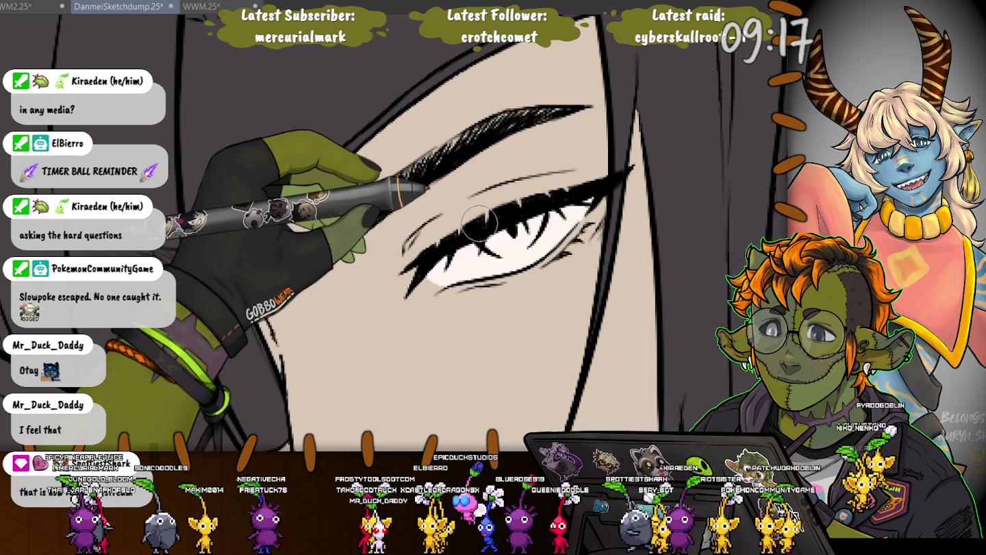
mouse_move(541, 213)
mouse_down()
mouse_move(505, 255)
mouse_move(536, 215)
mouse_up()
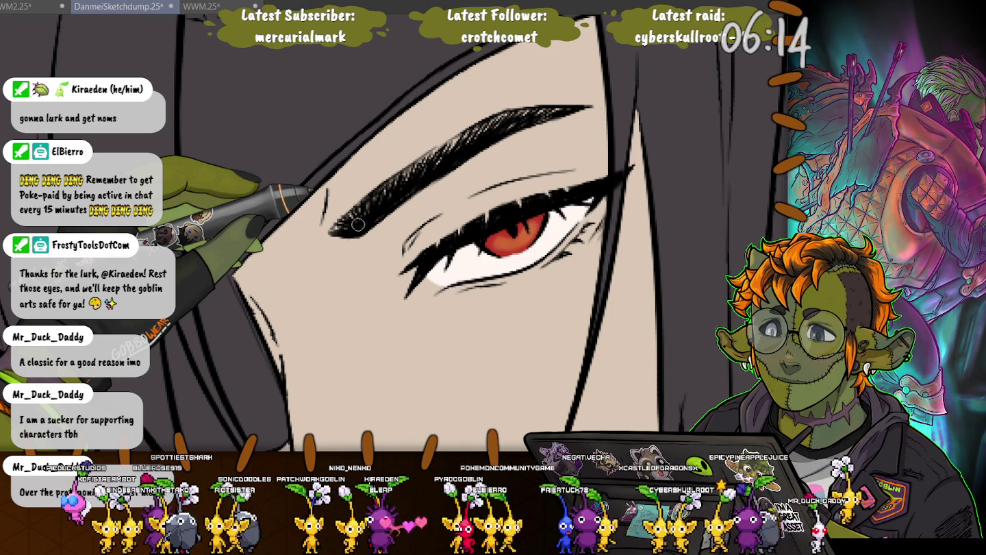
Zoom out to view the whole seated red-eyed figure.
scroll(357, 226, down, 2)
scroll(358, 225, down, 2)
scroll(358, 225, down, 2)
scroll(309, 161, down, 2)
scroll(308, 163, down, 2)
scroll(308, 162, left, 5)
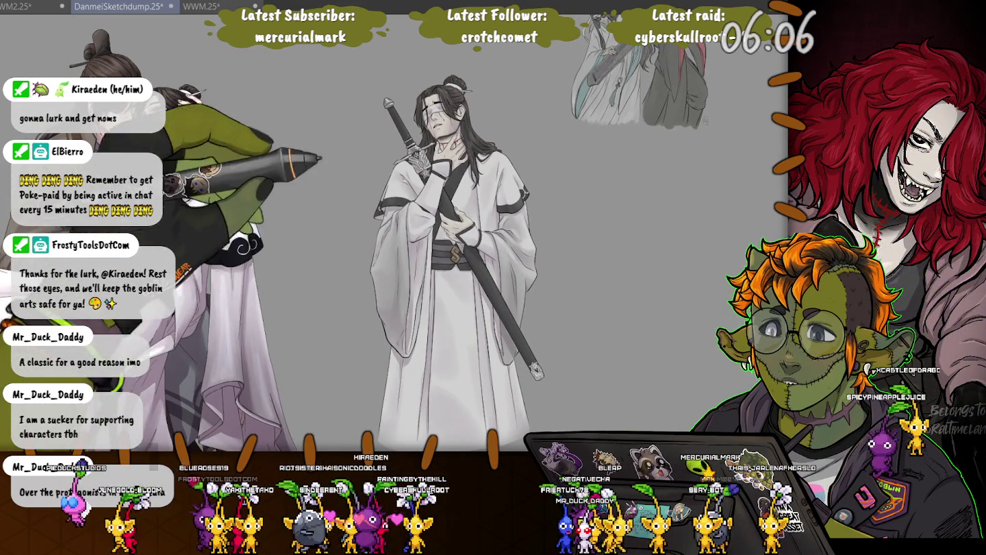
scroll(564, 114, up, 5)
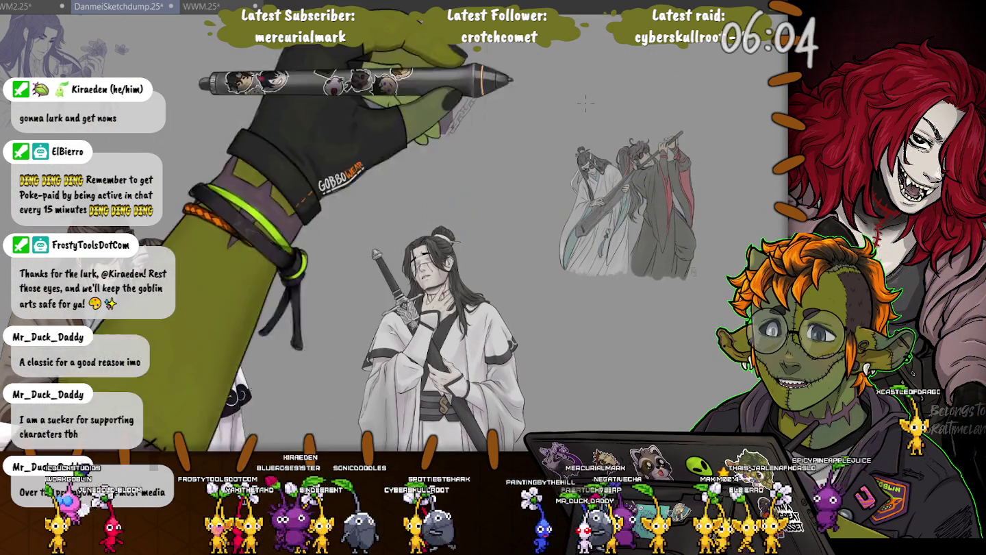
scroll(563, 115, up, 3)
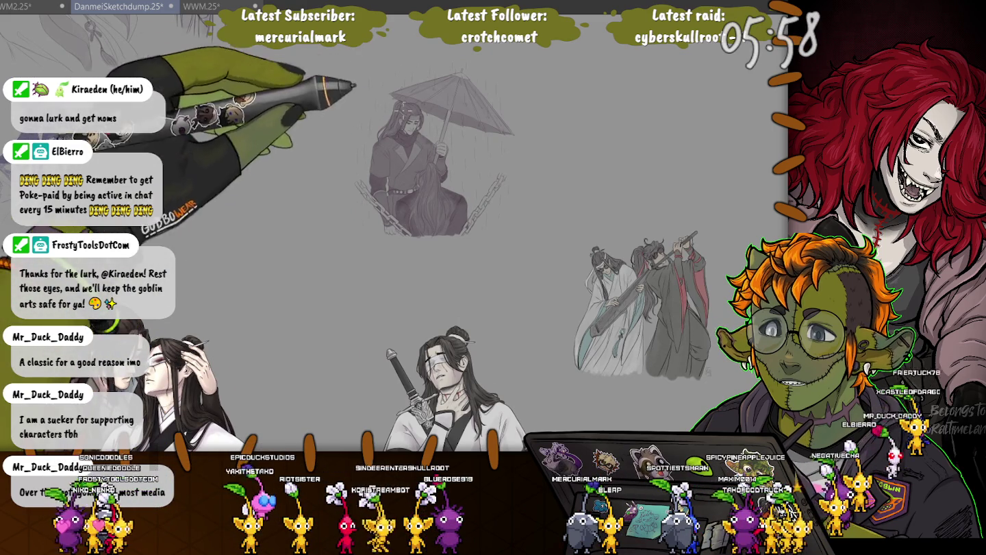
scroll(394, 233, up, 1)
scroll(393, 233, up, 1)
scroll(393, 233, up, 1)
scroll(394, 232, up, 2)
scroll(479, 232, up, 1)
scroll(479, 233, up, 1)
scroll(480, 233, up, 1)
scroll(479, 233, up, 1)
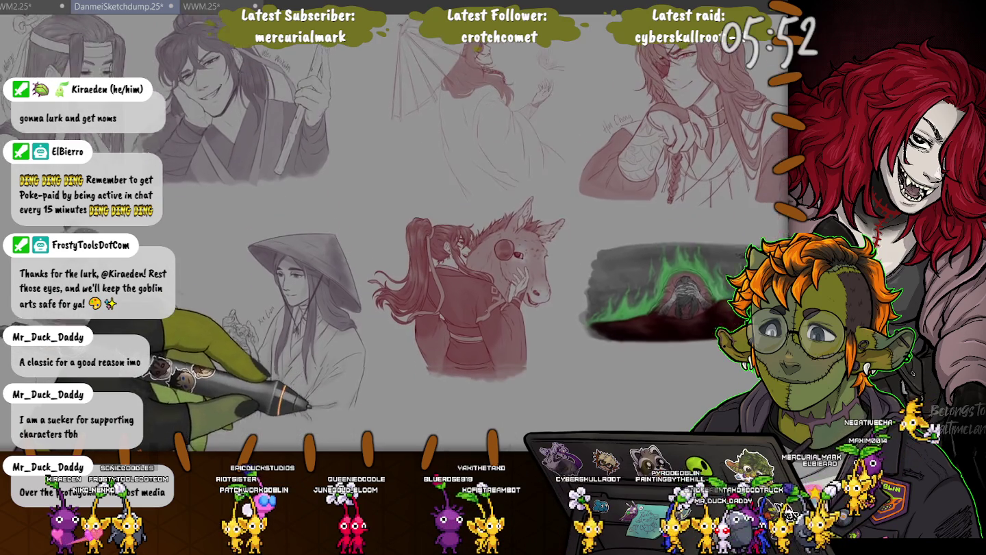
drag(317, 334, 281, 205)
drag(280, 351, 223, 120)
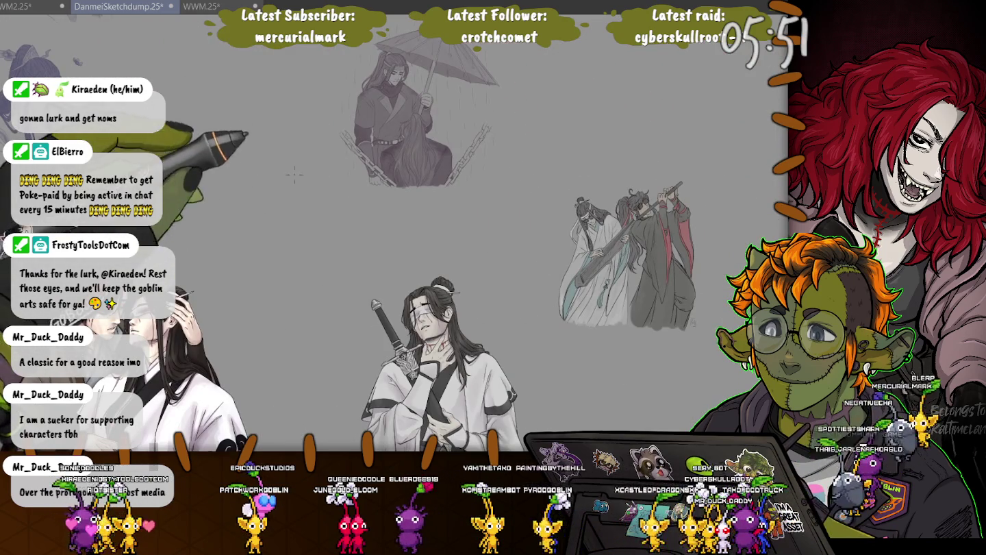
drag(288, 162, 302, 53)
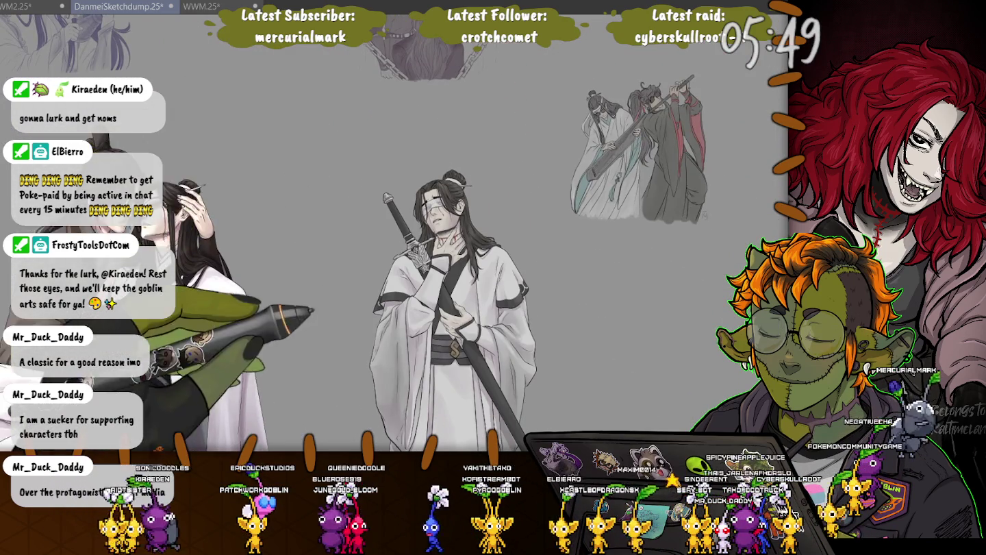
drag(400, 260, 209, 83)
scroll(446, 62, up, 2)
scroll(446, 62, up, 2)
scroll(445, 61, up, 2)
scroll(445, 62, up, 2)
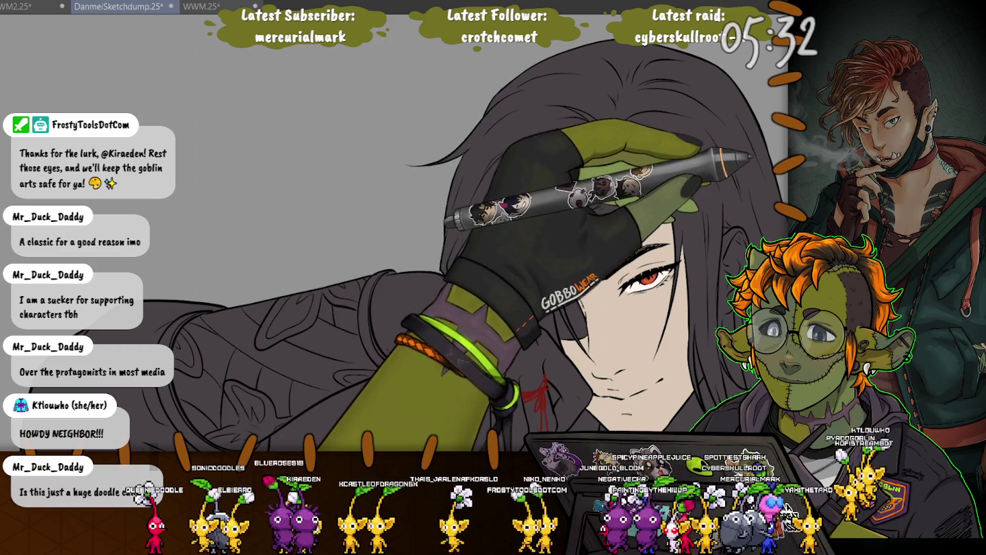
Enlarge the brush with ] while zoomed on the face, then zoom out to the sheet.
scroll(664, 212, up, 3)
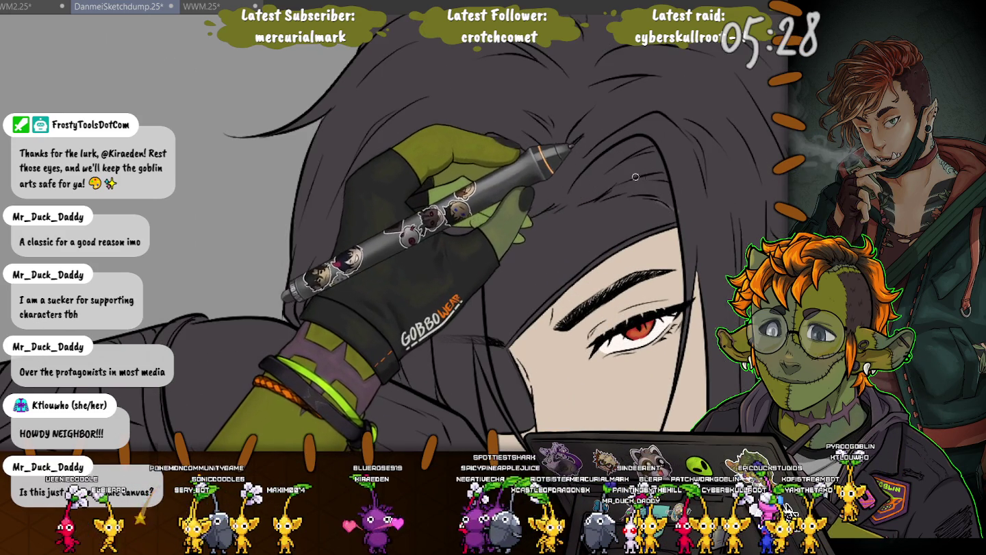
key(])
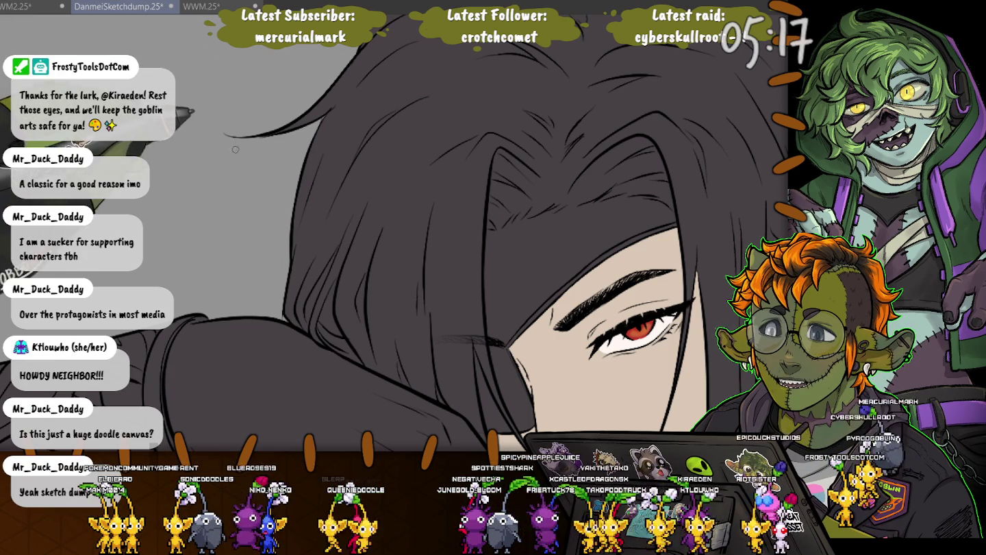
scroll(210, 107, down, 2)
scroll(210, 107, down, 2)
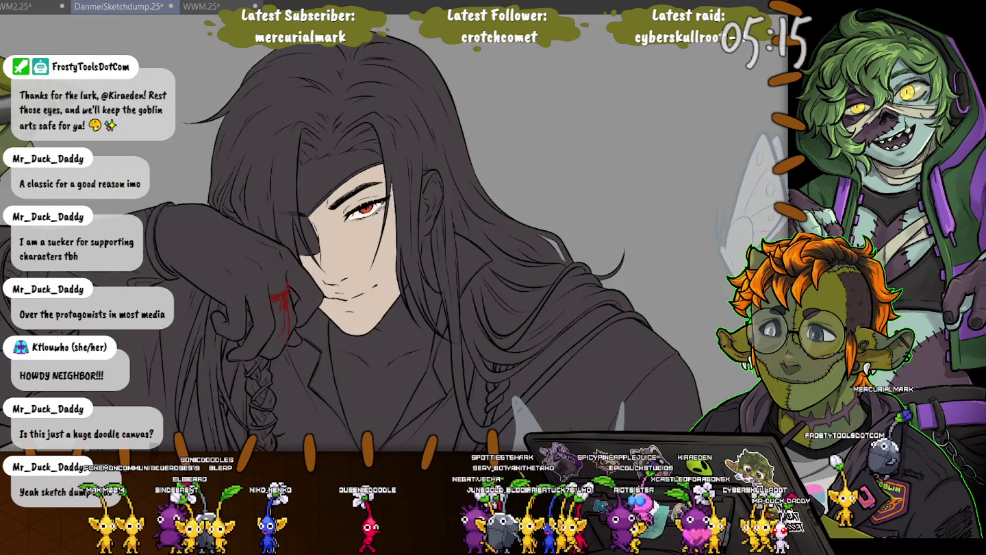
scroll(209, 108, down, 2)
scroll(321, 232, down, 3)
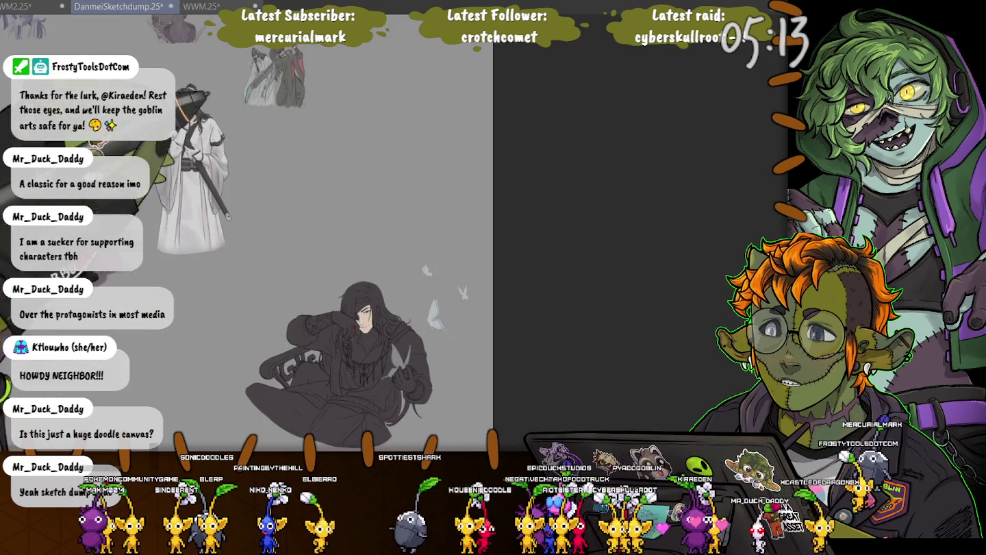
Look over the doodle sheet, shifting it slightly down and zooming in and out.
scroll(323, 233, down, 2)
drag(343, 206, 353, 292)
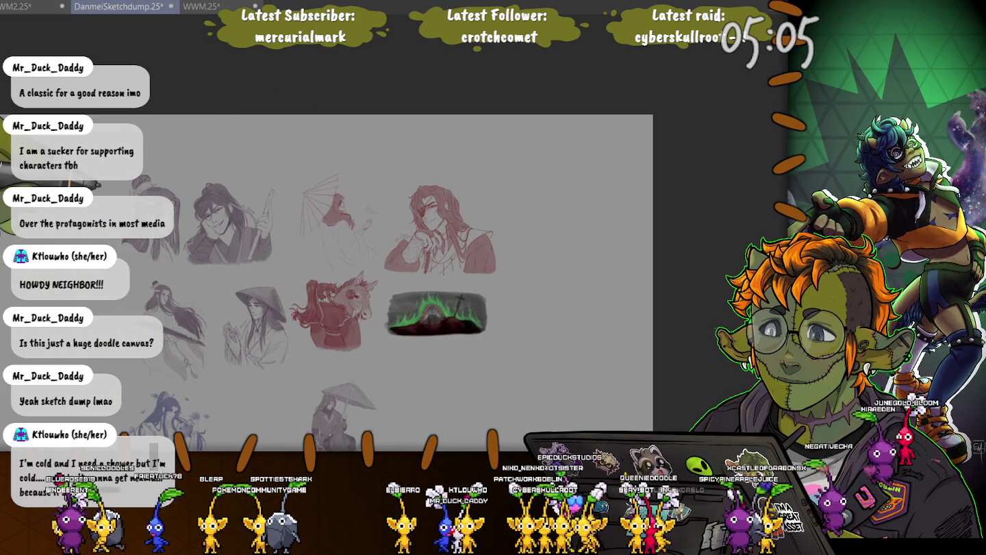
scroll(370, 251, up, 5)
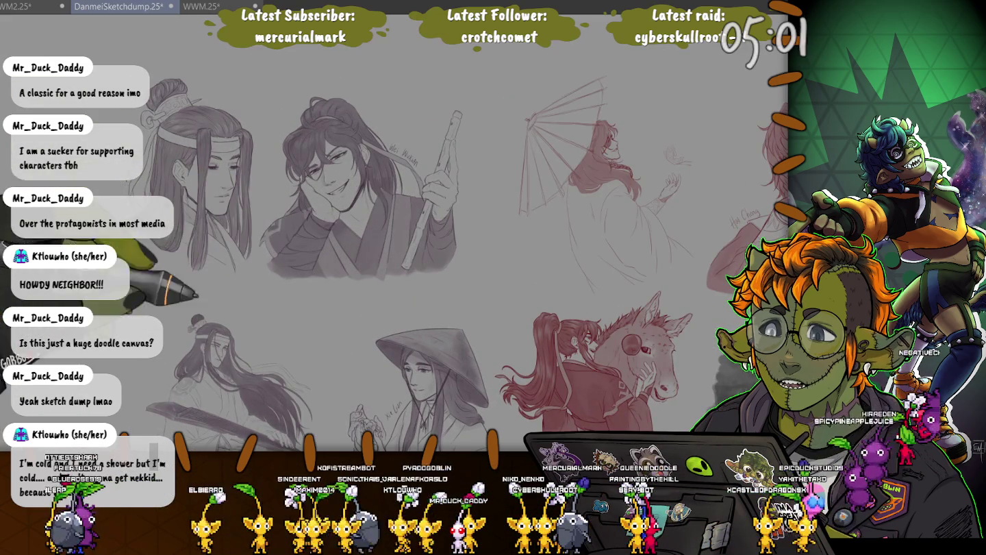
scroll(371, 251, down, 5)
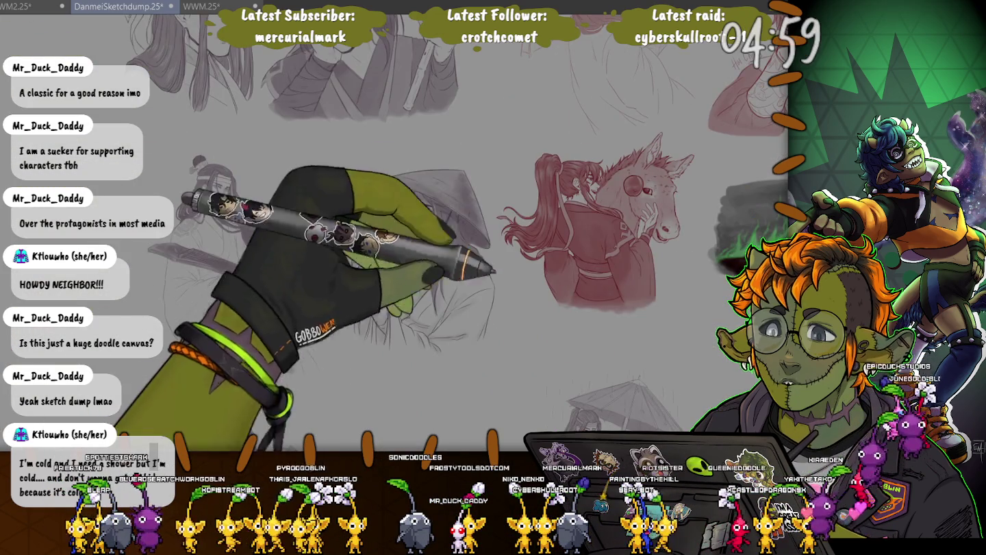
scroll(372, 120, down, 5)
scroll(373, 120, down, 2)
scroll(373, 120, up, 5)
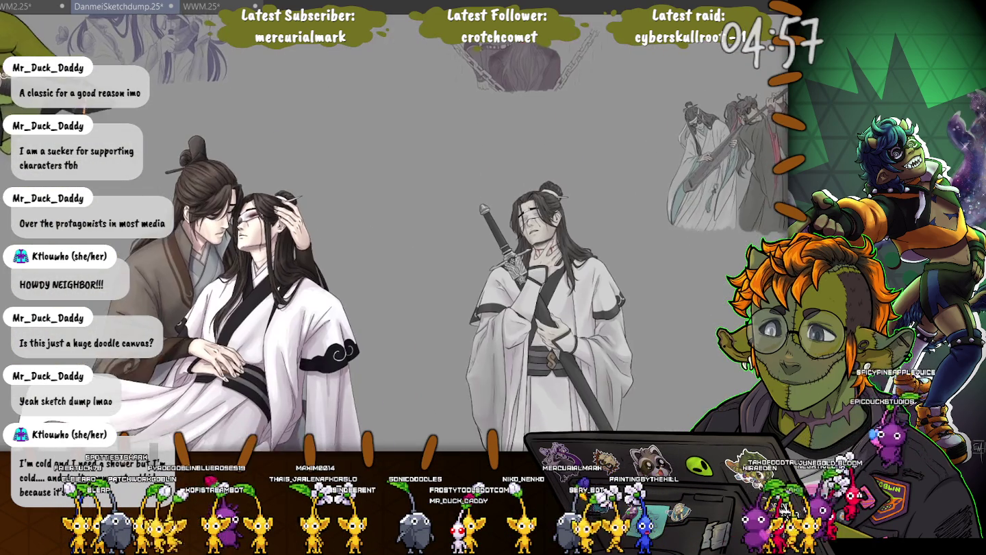
scroll(565, 180, up, 2)
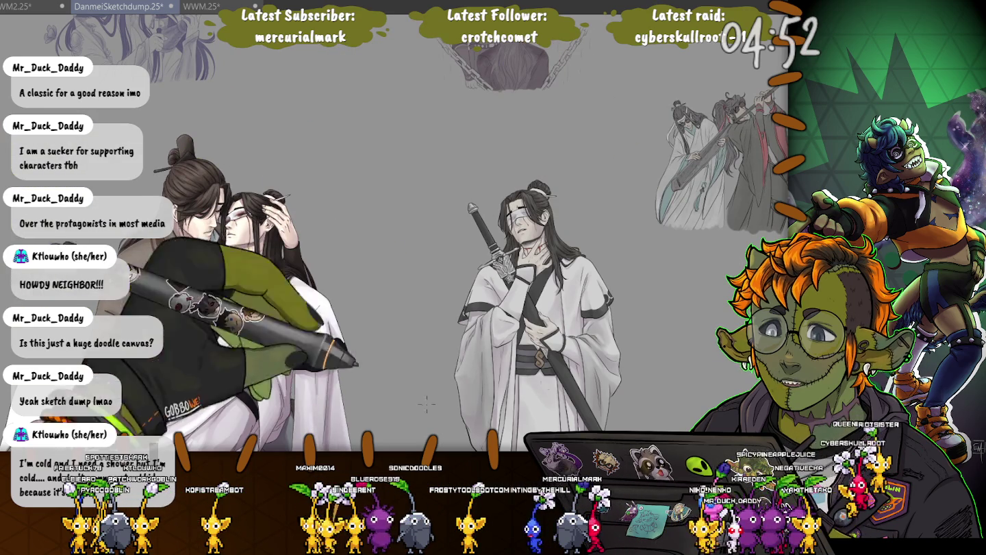
scroll(394, 232, down, 5)
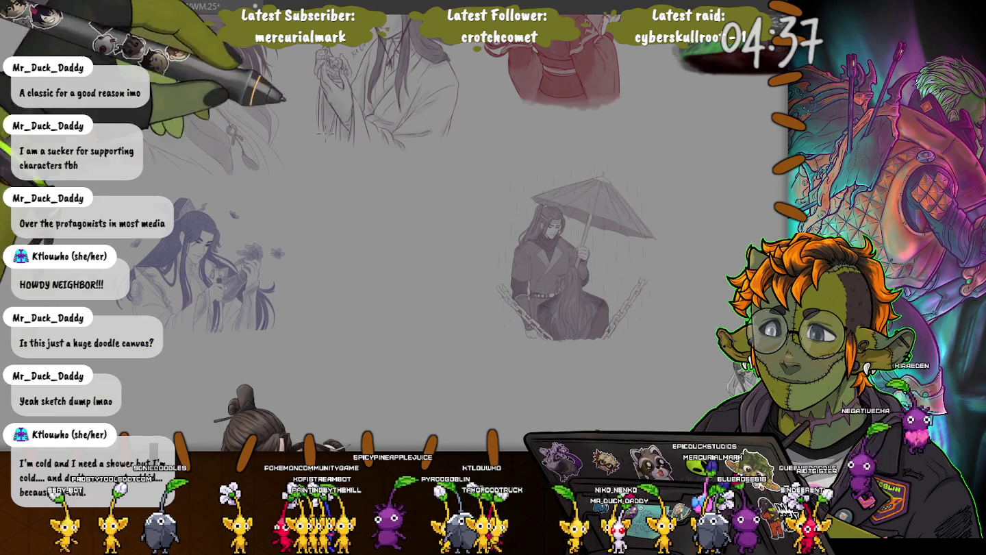
scroll(411, 274, up, 5)
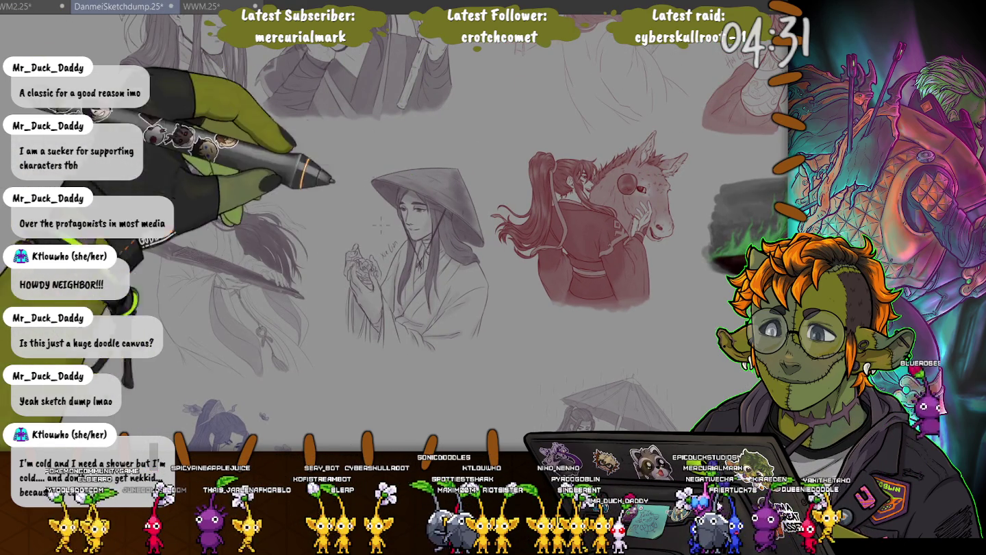
Switch to the WWM sketch document and view its whole page.
key(ctrl+Tab)
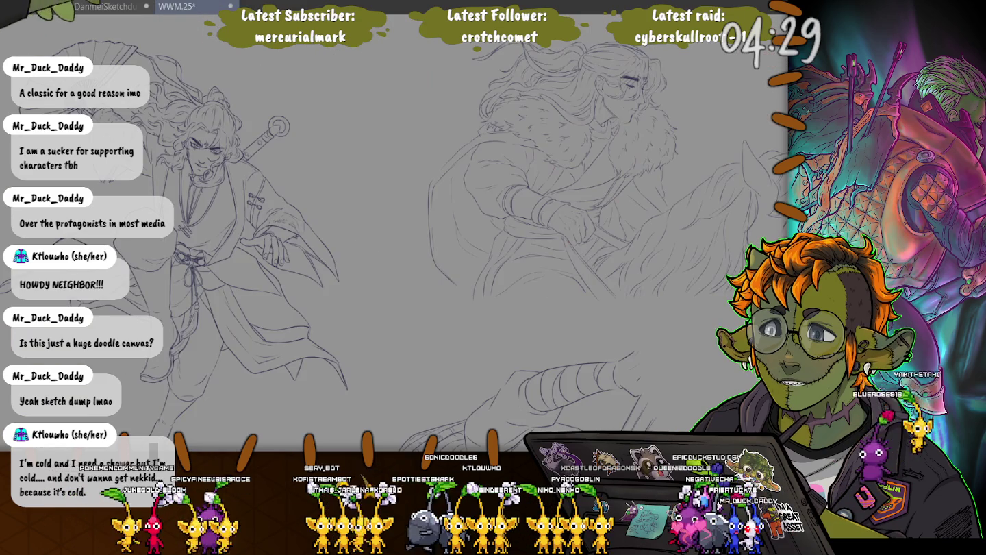
key(ctrl+0)
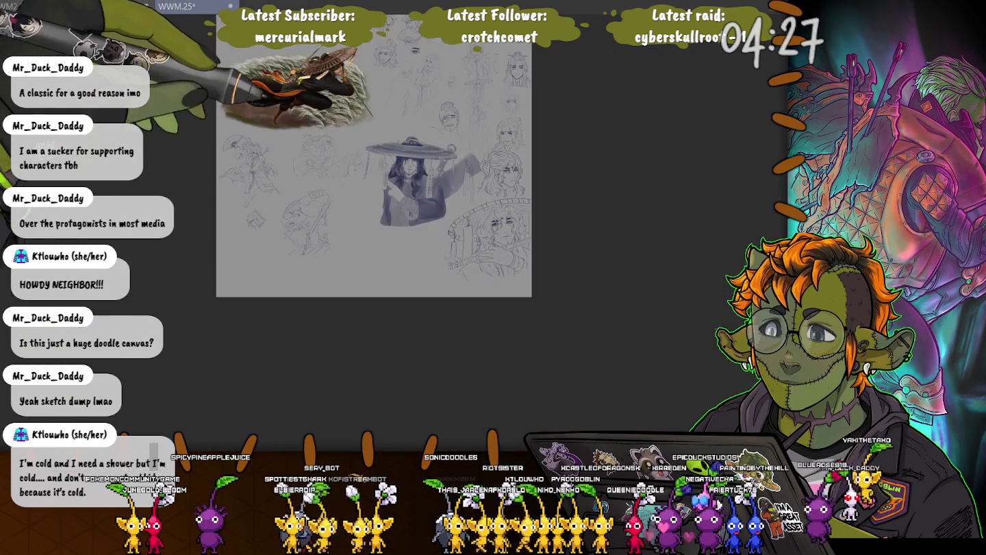
scroll(335, 301, up, 3)
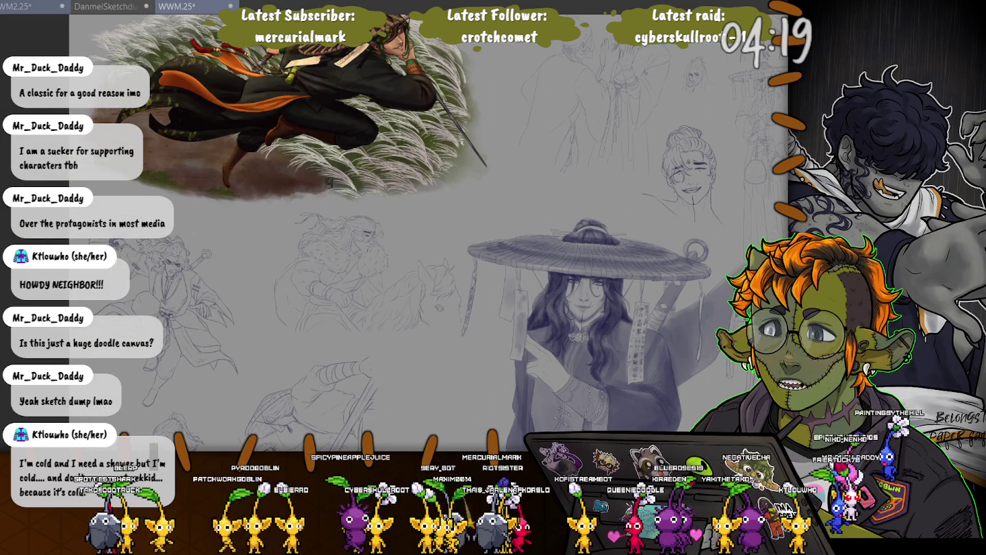
scroll(328, 182, up, 3)
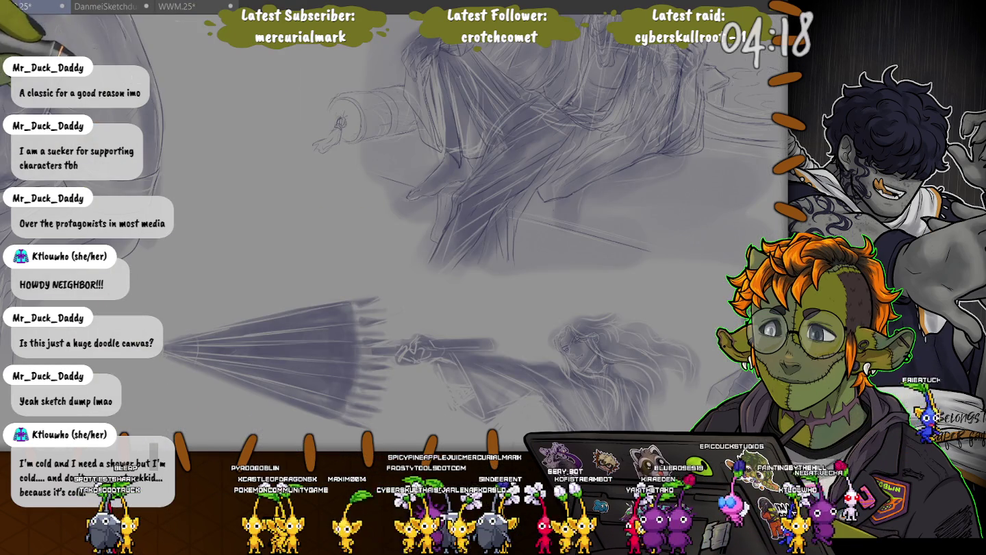
scroll(398, 232, down, 1)
scroll(397, 233, down, 1)
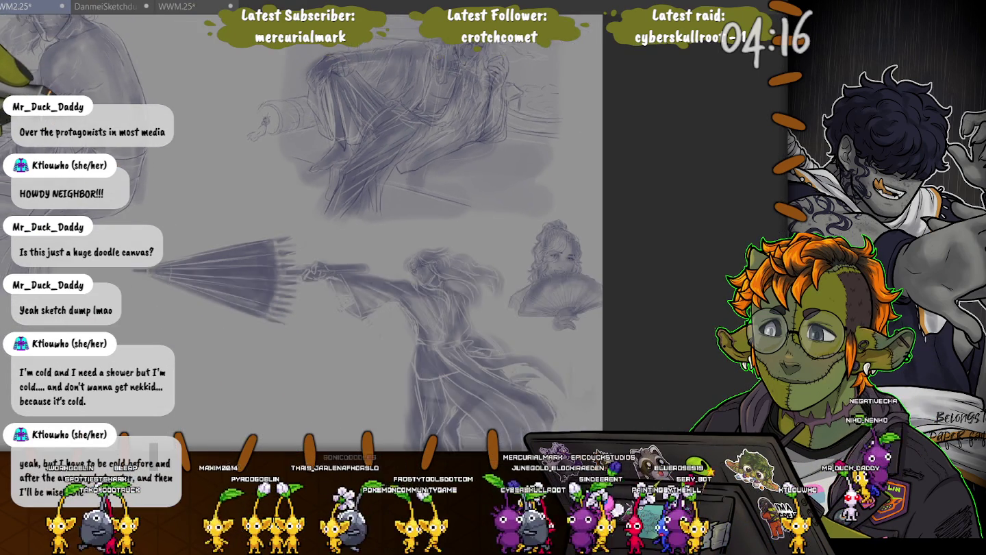
Return to the DanmeiSketchdump canvas and pan to the dark seated figure.
key(ctrl+Tab)
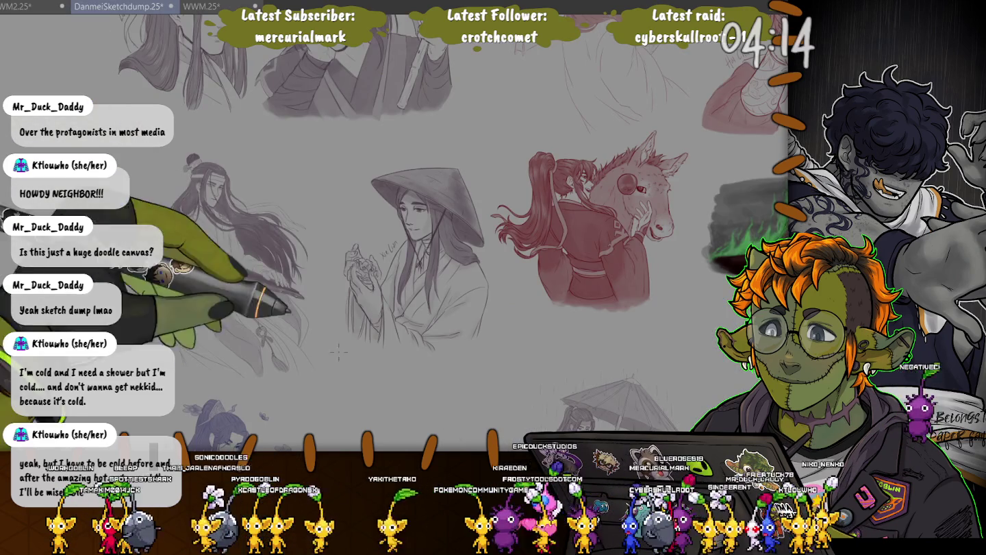
drag(321, 350, 205, 137)
mouse_move(370, 342)
mouse_down()
mouse_move(287, 137)
mouse_move(356, 110)
mouse_move(342, 219)
mouse_up()
scroll(356, 109, up, 2)
Paint a light highlight streak across the top of the hair, then pan toward the hand.
scroll(356, 109, up, 2)
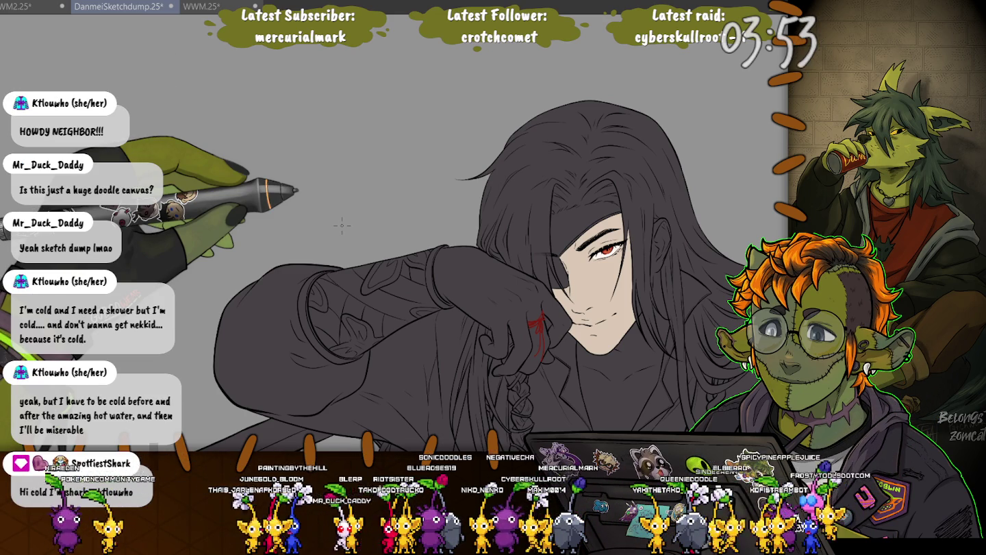
scroll(534, 172, up, 2)
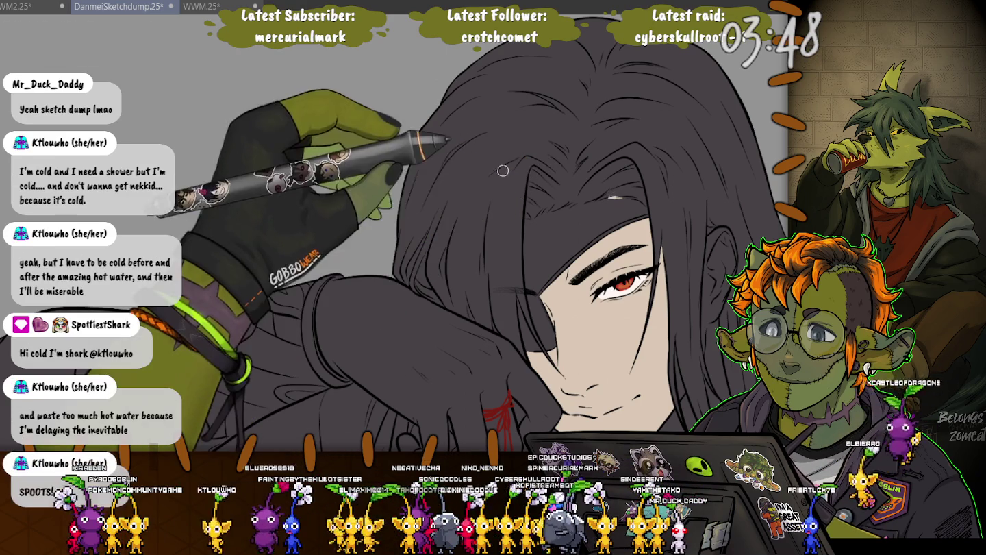
scroll(540, 248, up, 3)
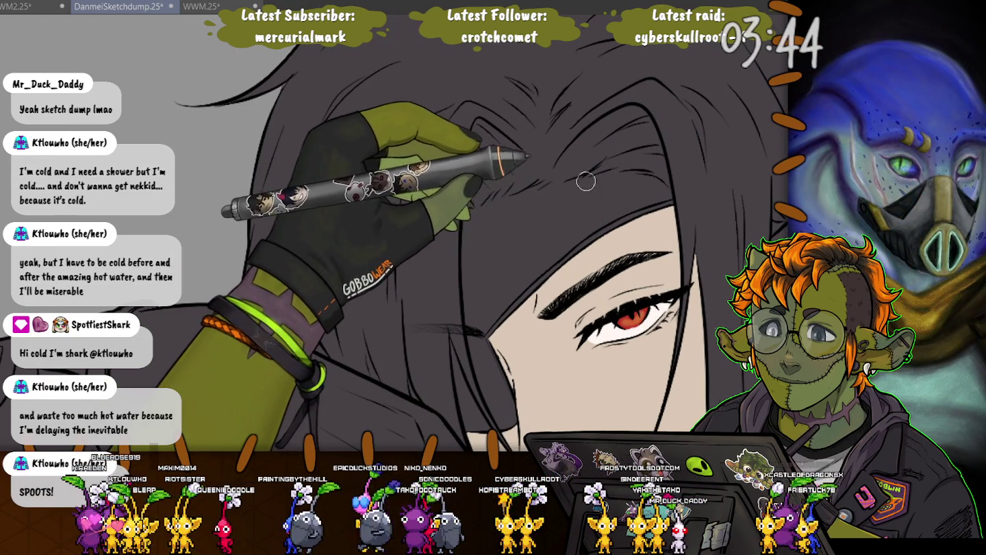
drag(630, 173, 671, 192)
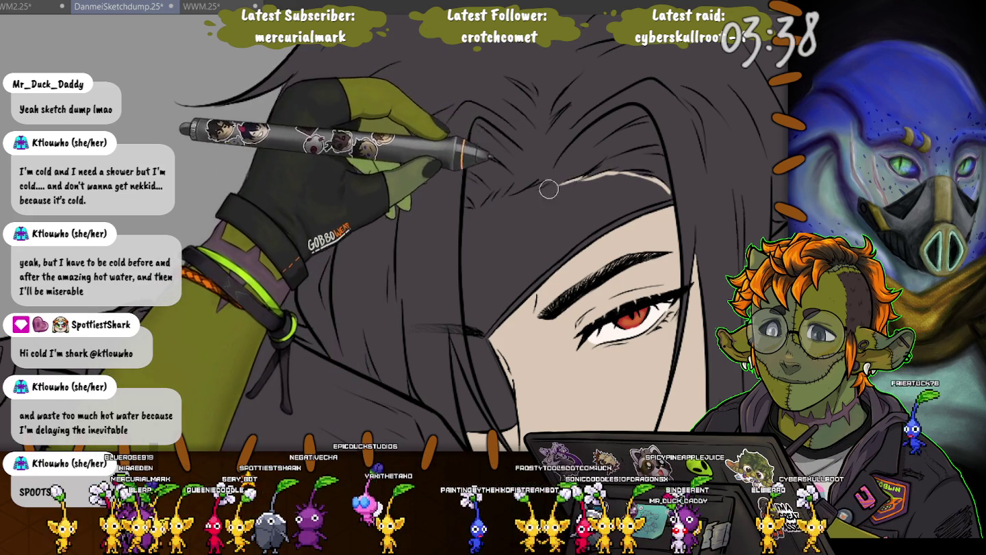
drag(532, 194, 497, 202)
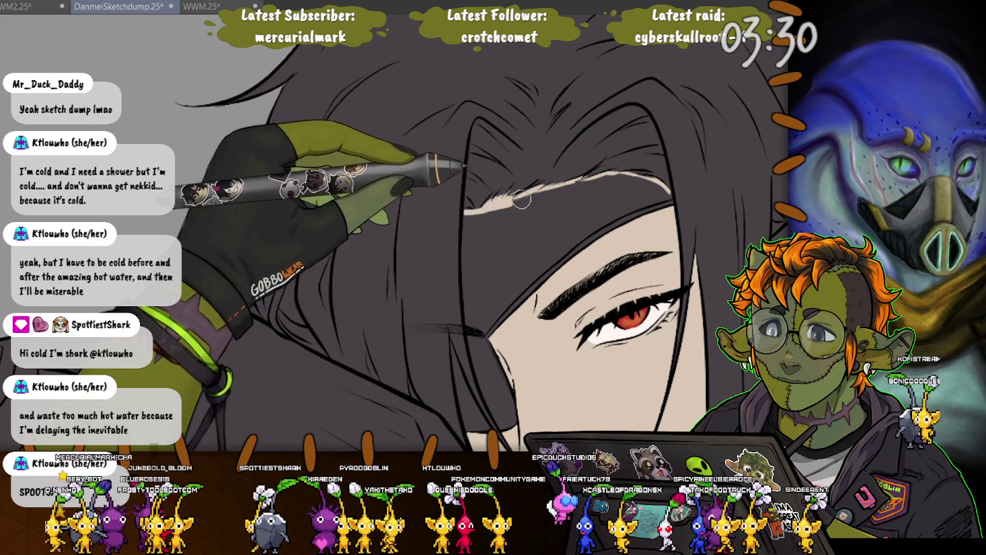
drag(518, 201, 640, 170)
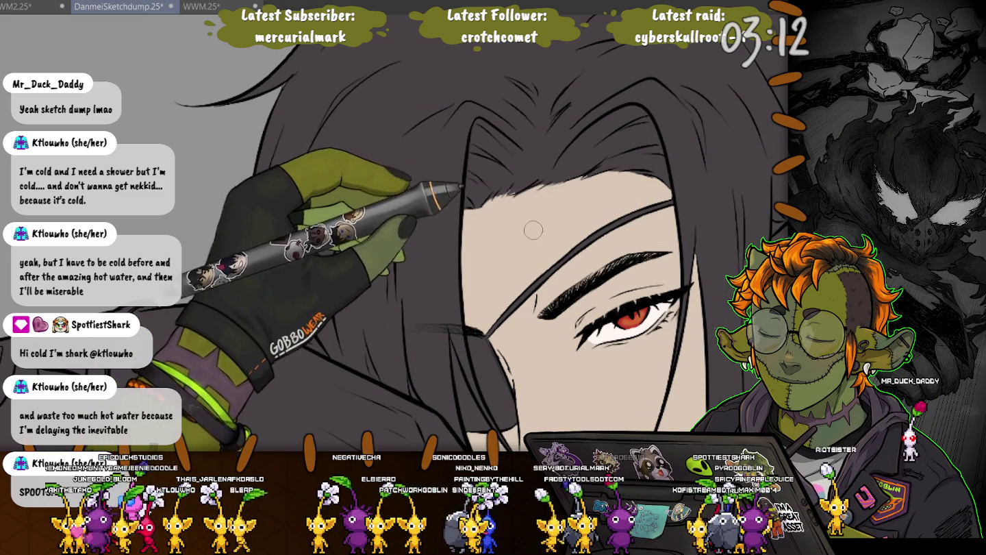
drag(580, 178, 512, 188)
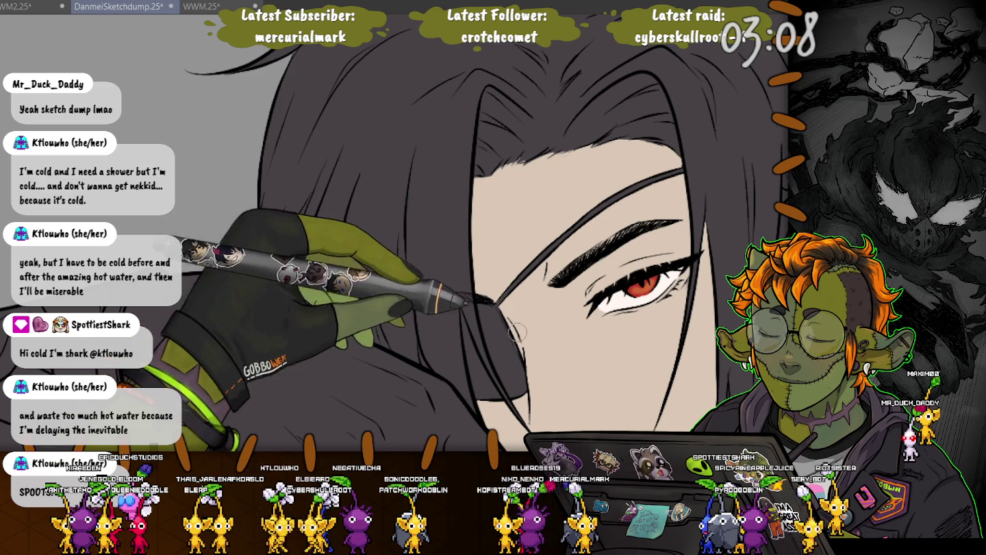
drag(508, 313, 466, 76)
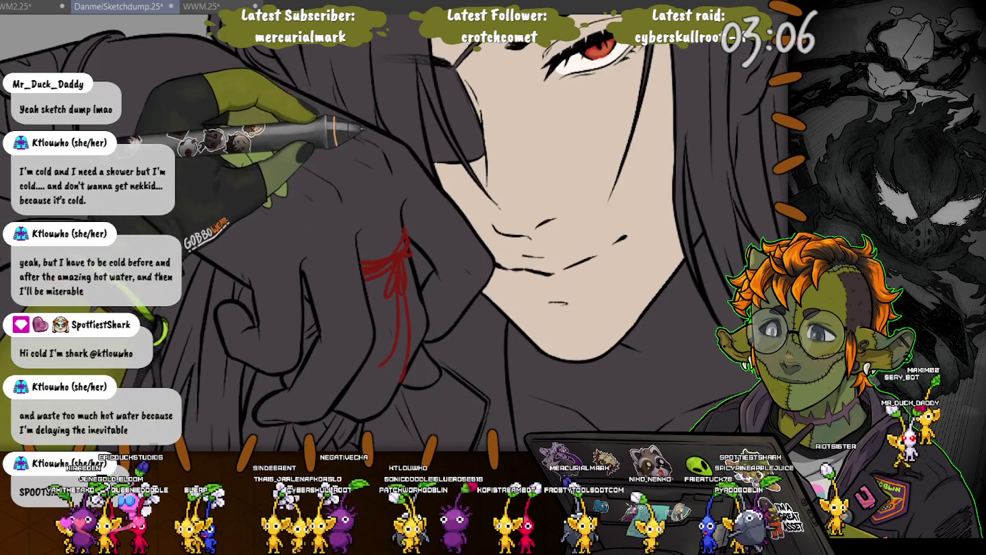
Undo the dark grey fill on the hand and redo the eye lines and red string.
drag(506, 138, 507, 356)
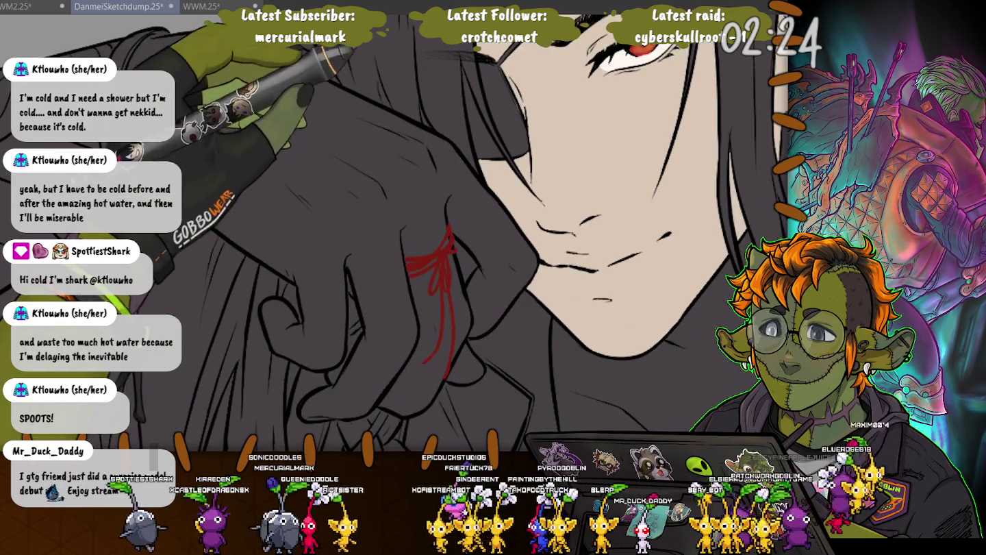
drag(585, 253, 688, 151)
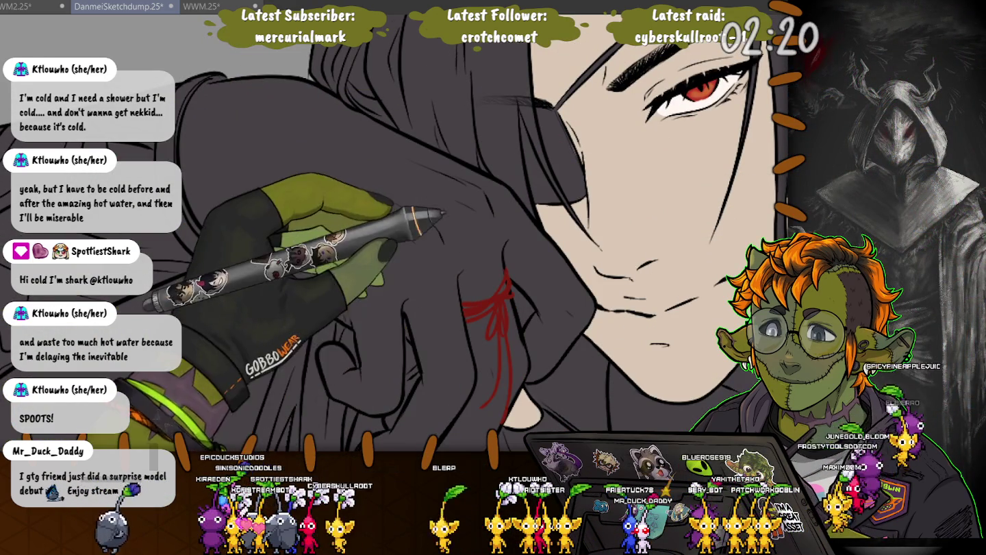
key(ctrl+z)
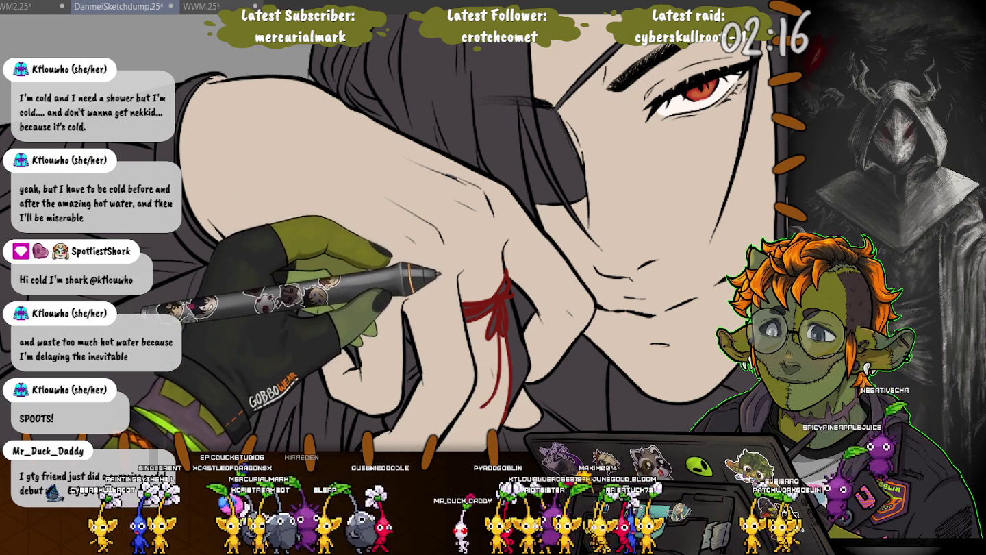
key(ctrl+z)
key(ctrl+z)
key(ctrl+z)
key(ctrl+z)
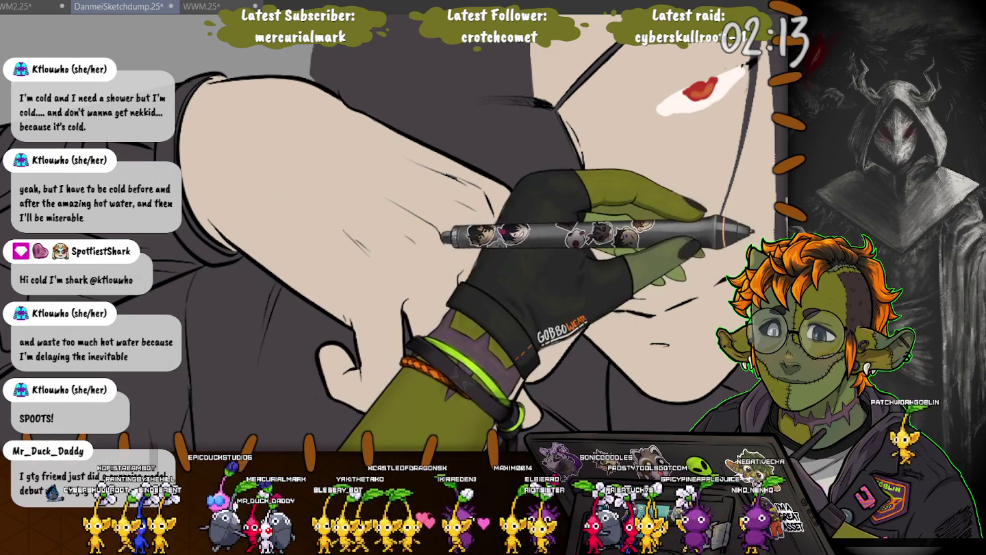
key(ctrl+y)
key(ctrl+y)
key(ctrl+y)
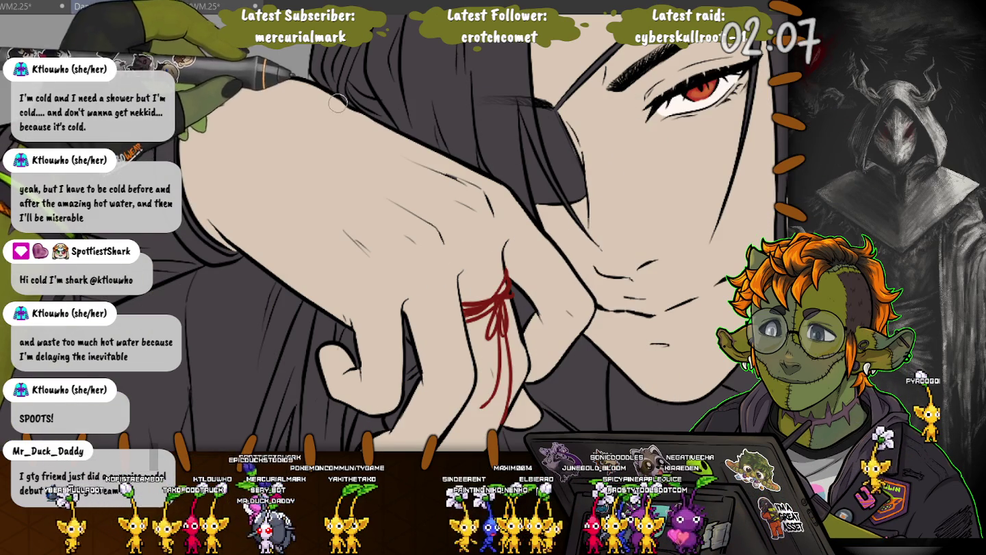
scroll(338, 103, down, 2)
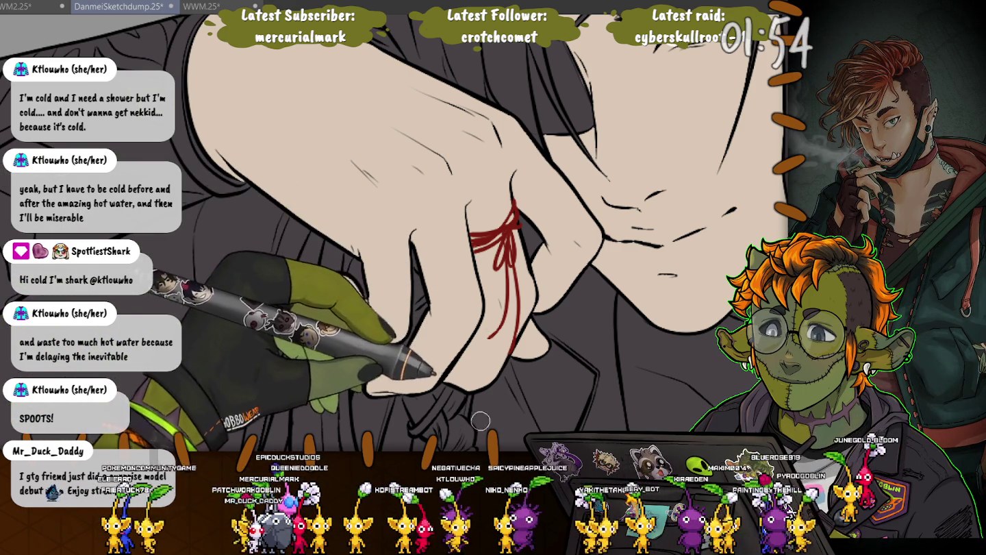
Pan down to the clasped hands and fill the grey lower hand with skin colour.
drag(538, 346, 308, 256)
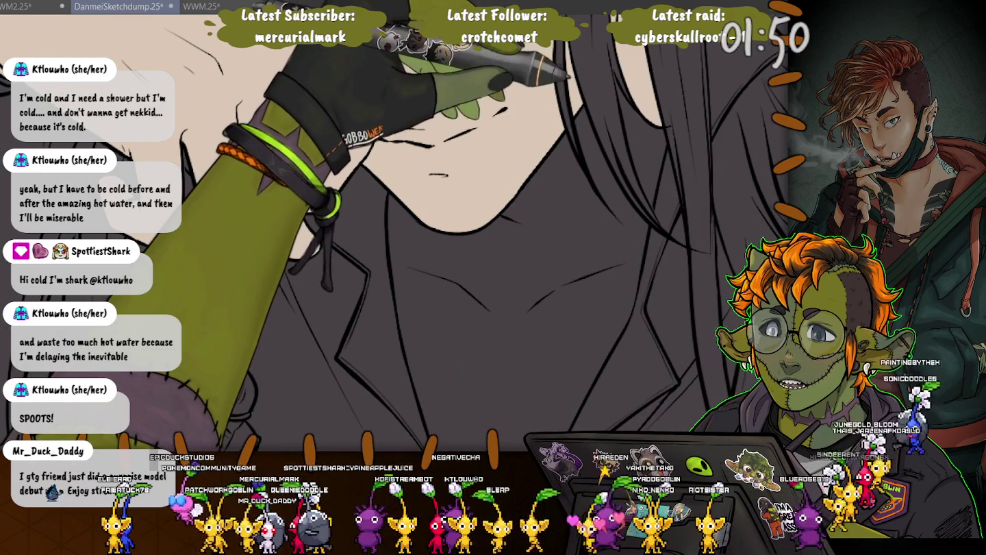
drag(446, 309, 240, 185)
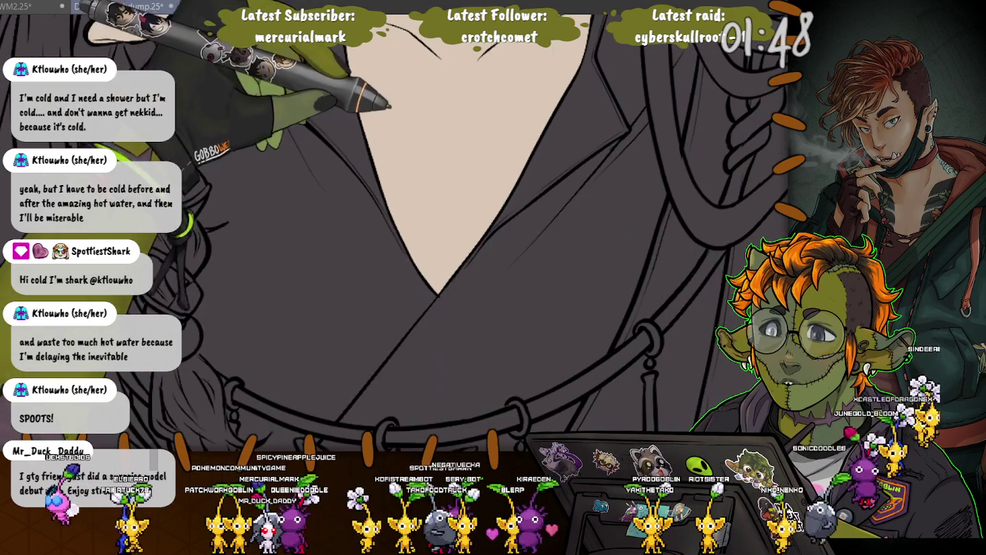
drag(252, 238, 472, 109)
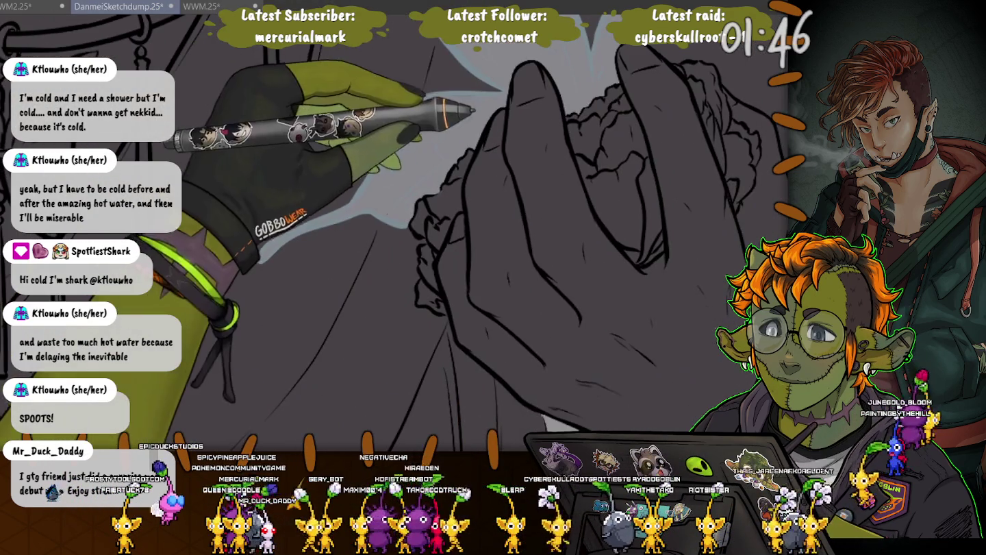
click(548, 261)
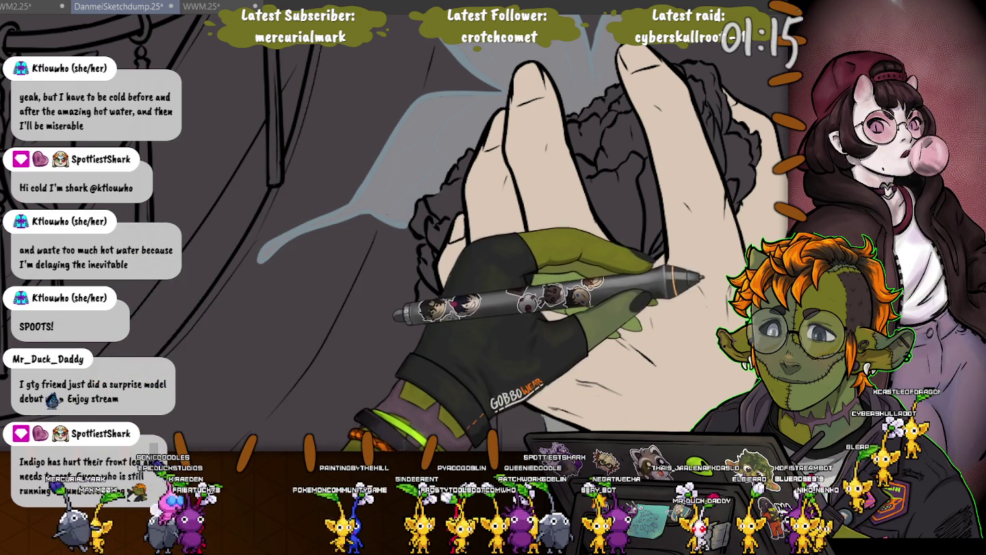
drag(685, 274, 588, 238)
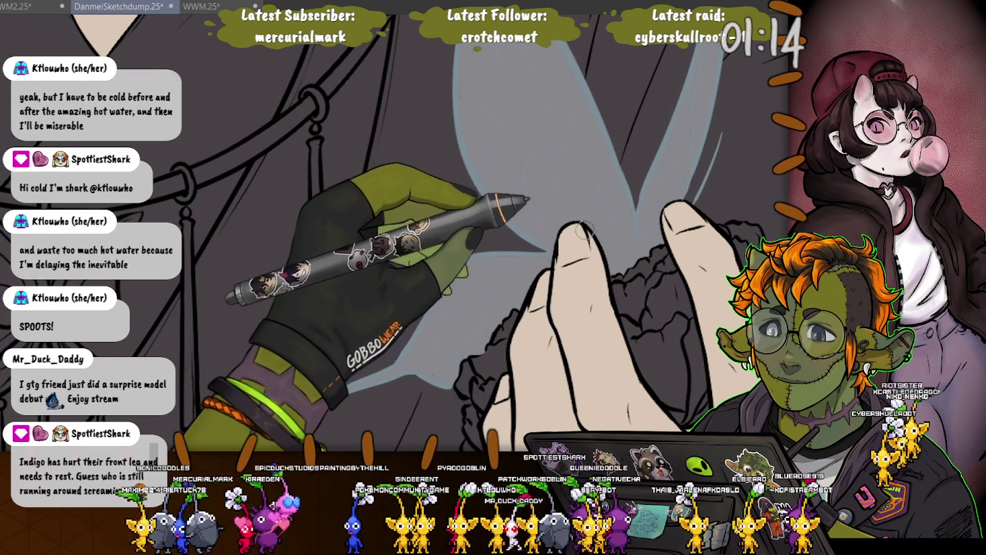
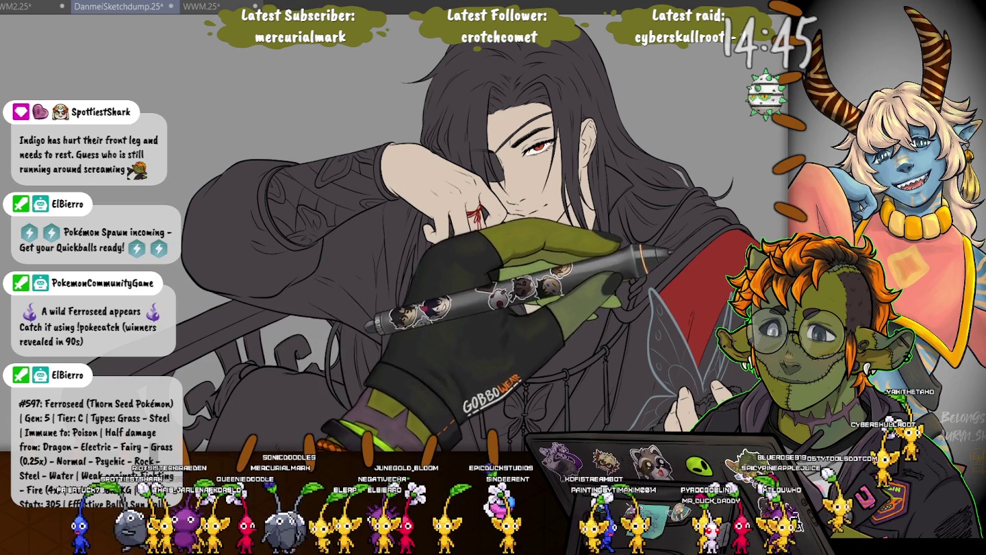
Add a dark maroon shade to the red collar near the butterfly ornament.
scroll(411, 233, down, 5)
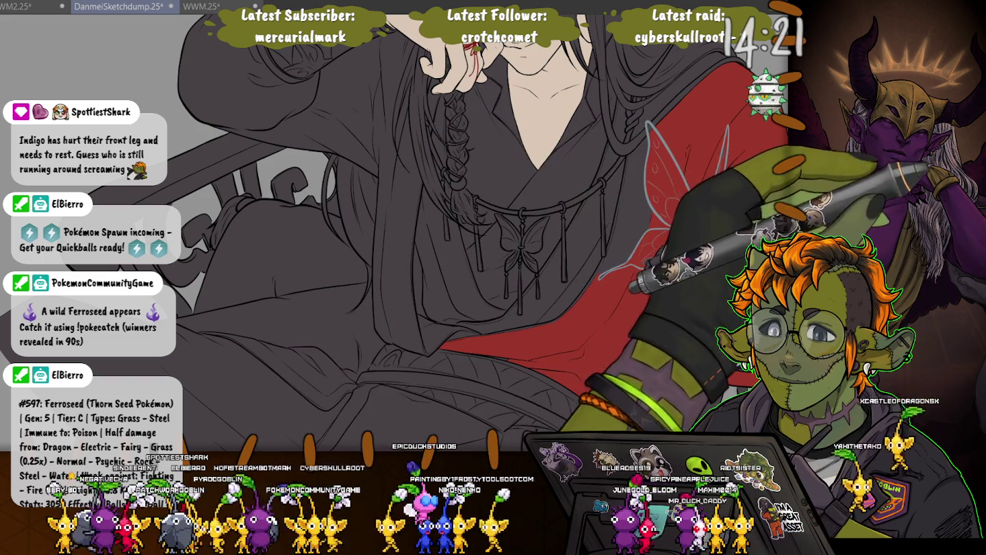
scroll(391, 233, up, 3)
scroll(391, 232, up, 2)
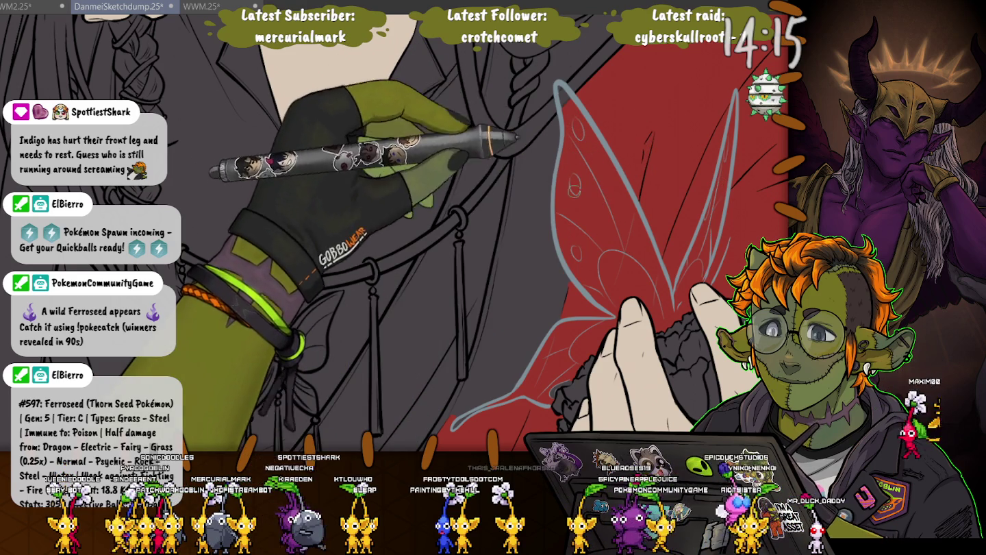
scroll(391, 233, up, 2)
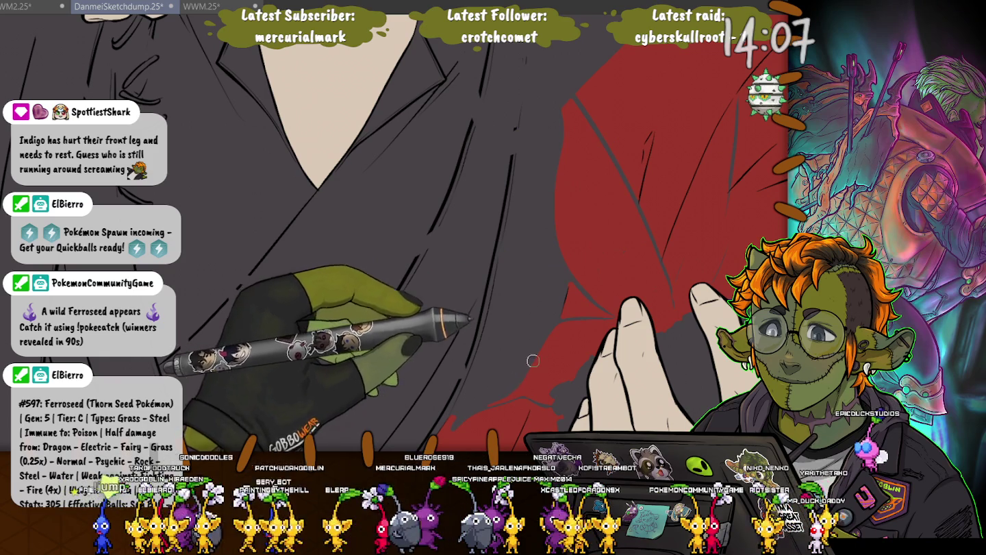
scroll(568, 271, down, 2)
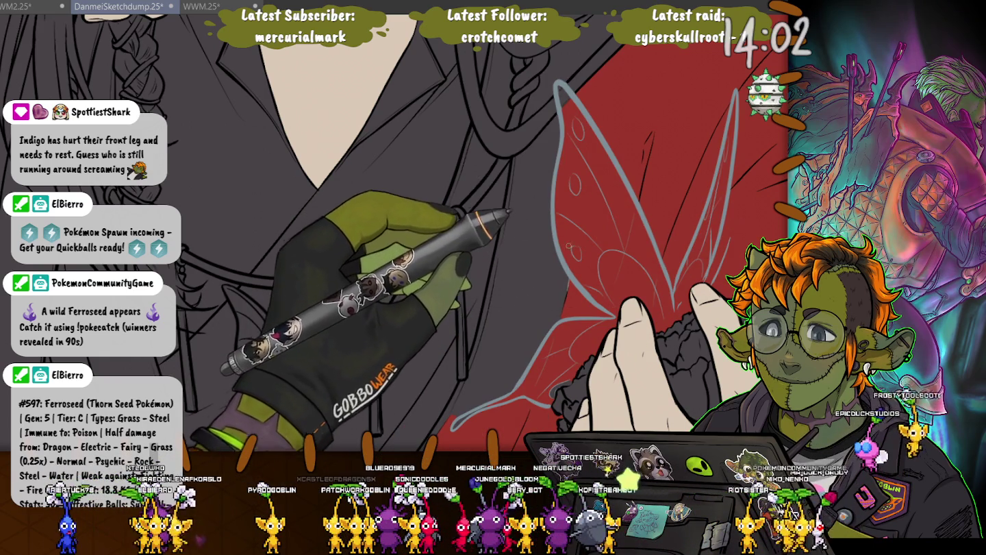
scroll(410, 240, up, 3)
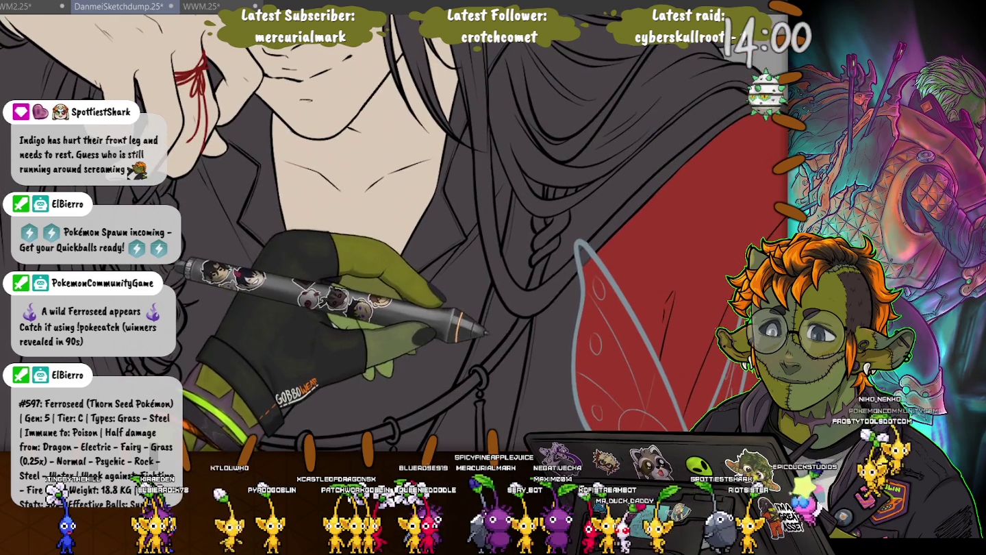
scroll(479, 298, up, 2)
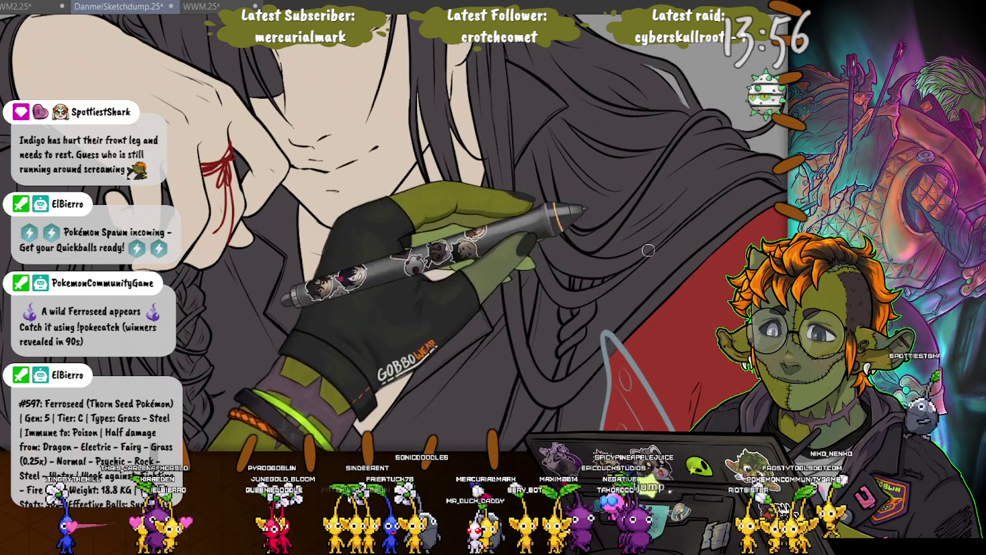
scroll(596, 80, down, 3)
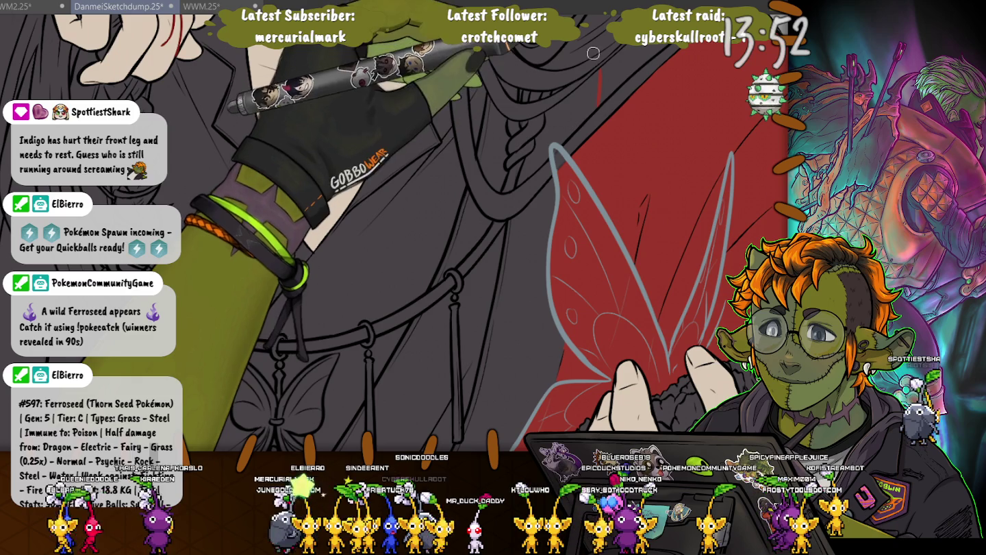
scroll(597, 80, up, 1)
scroll(395, 230, up, 4)
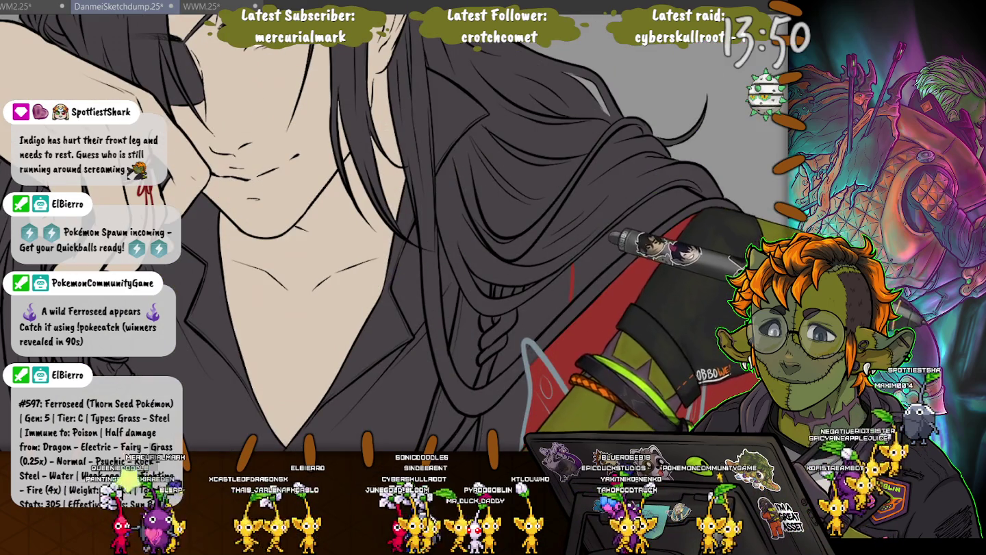
scroll(395, 230, down, 3)
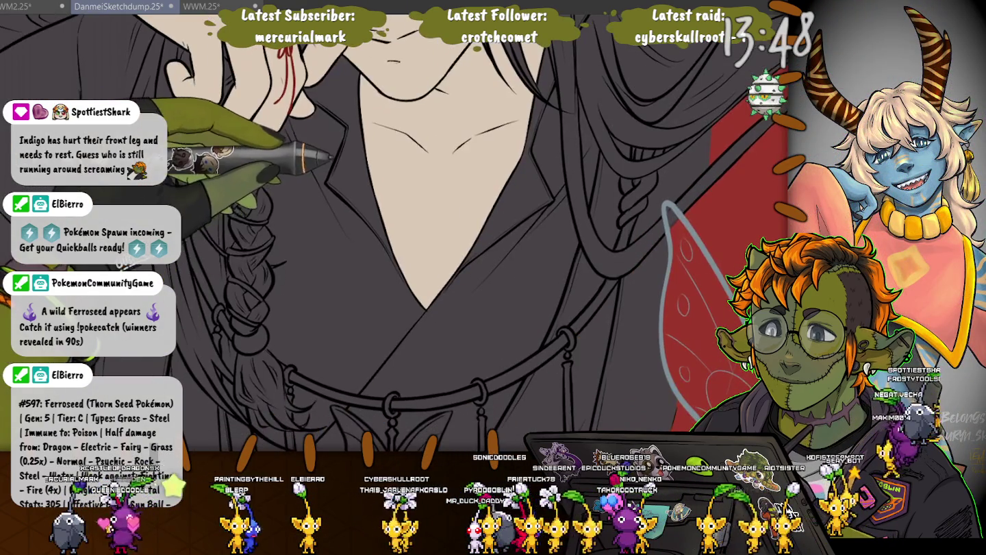
scroll(395, 230, down, 3)
scroll(395, 231, up, 3)
scroll(395, 231, left, 3)
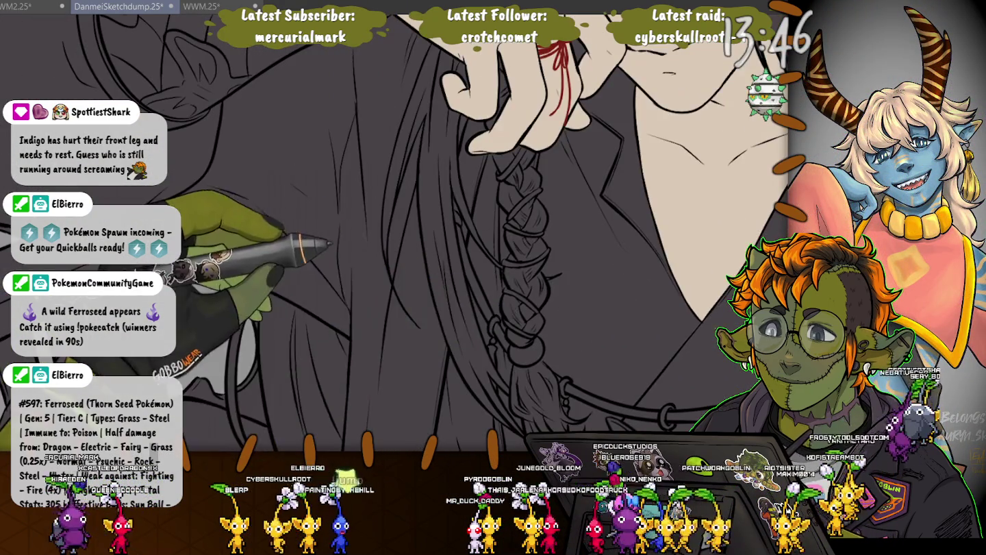
scroll(395, 231, left, 4)
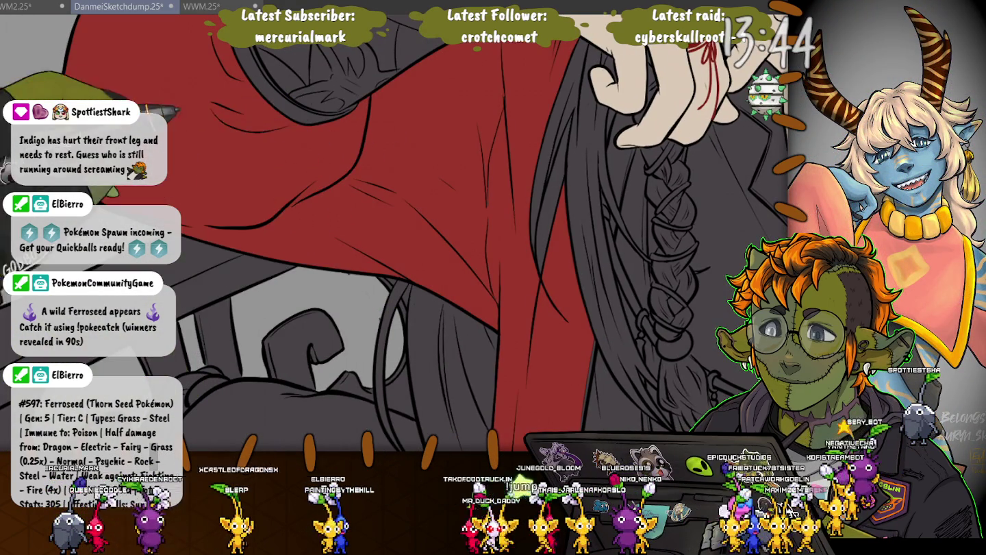
scroll(394, 230, up, 5)
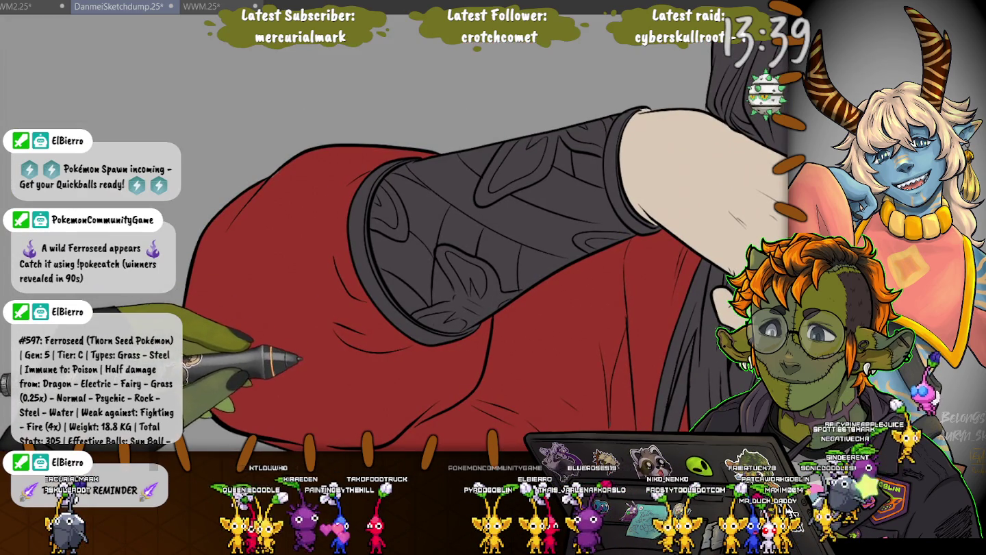
scroll(395, 233, down, 2)
scroll(394, 232, down, 2)
scroll(395, 232, down, 2)
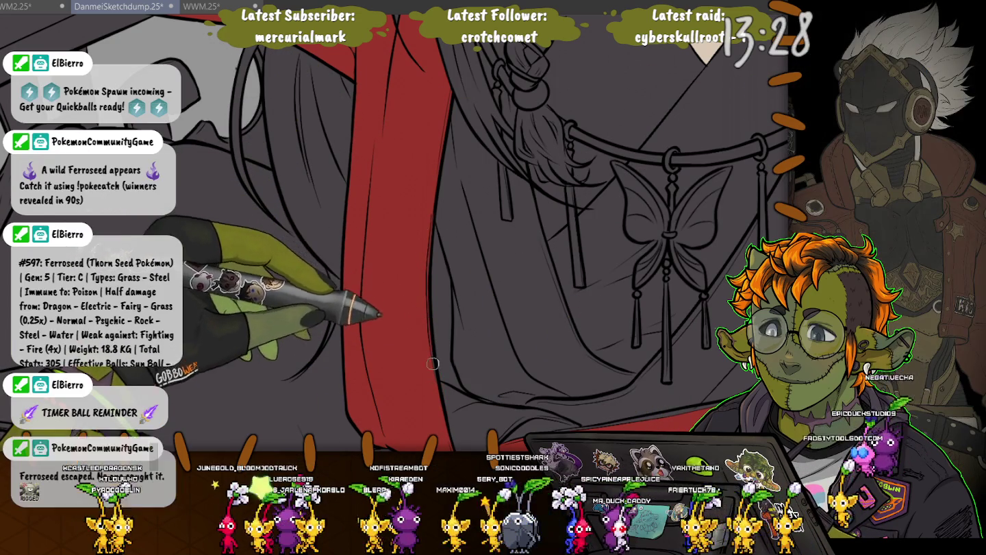
drag(432, 359, 418, 317)
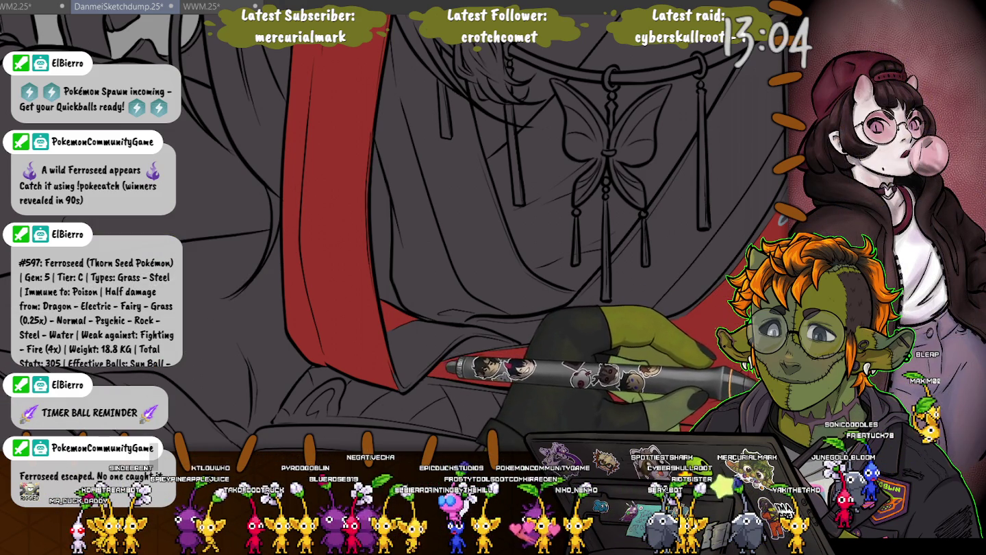
click(430, 336)
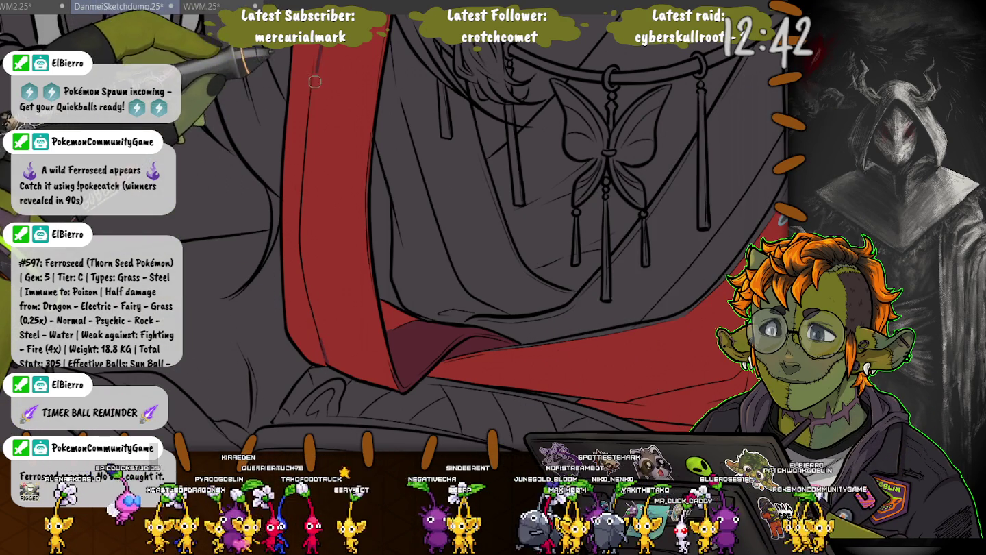
Review the red sash, tassels and neckline, then save the illustration with Ctrl+S.
drag(309, 120, 399, 198)
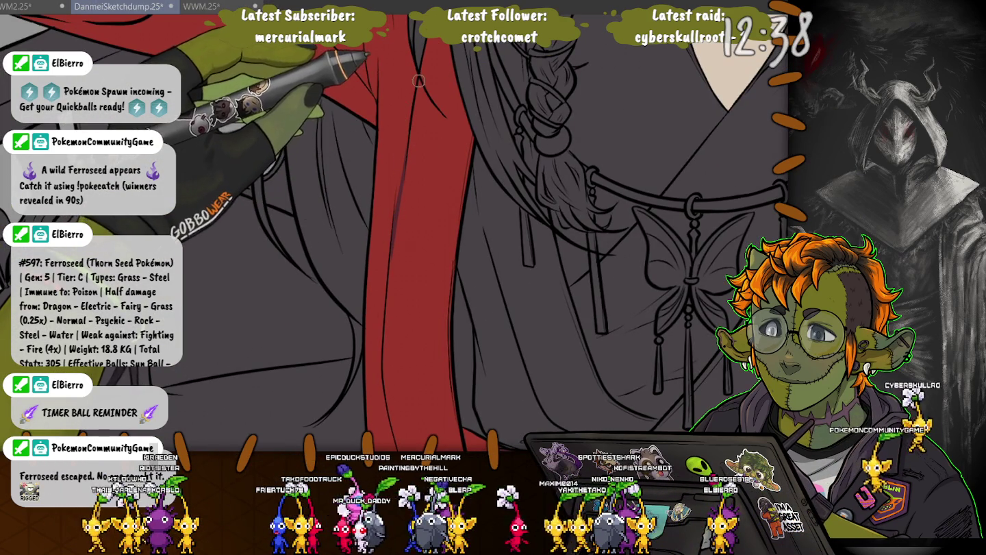
drag(406, 159, 356, 205)
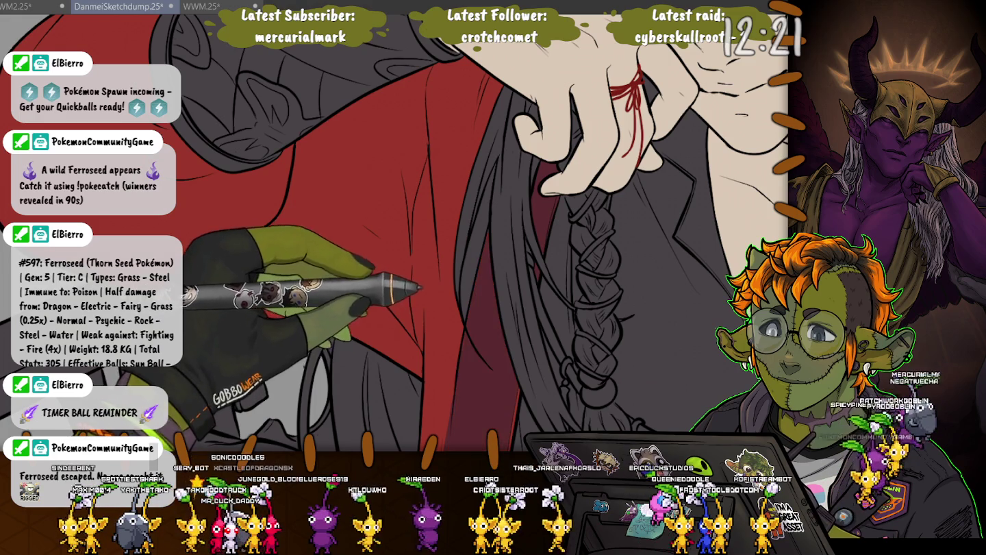
scroll(394, 233, down, 3)
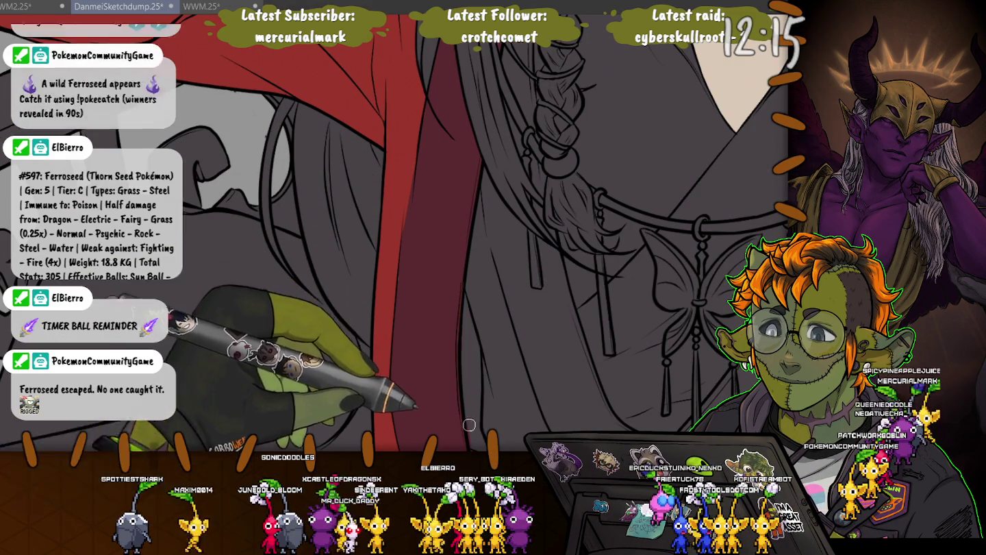
drag(459, 348, 502, 249)
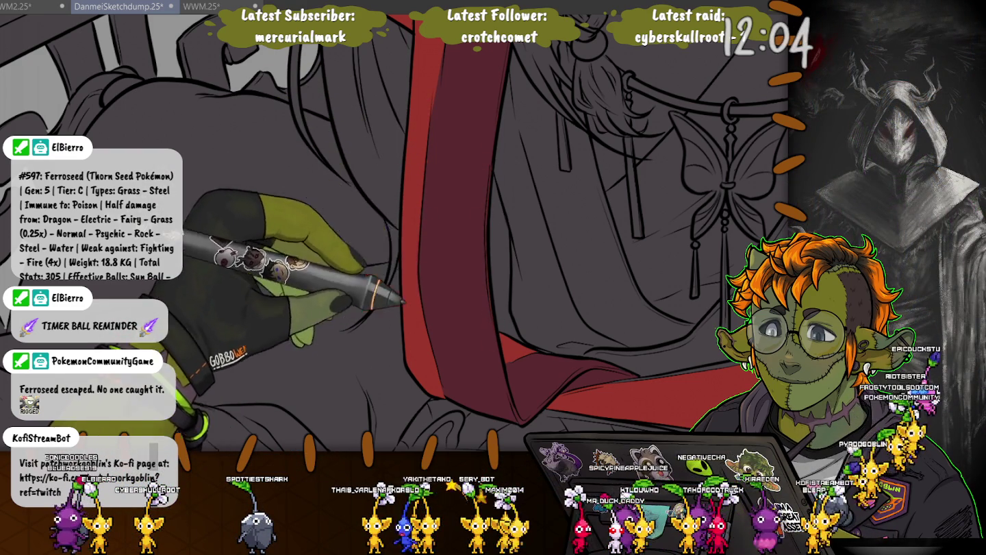
drag(548, 275, 349, 185)
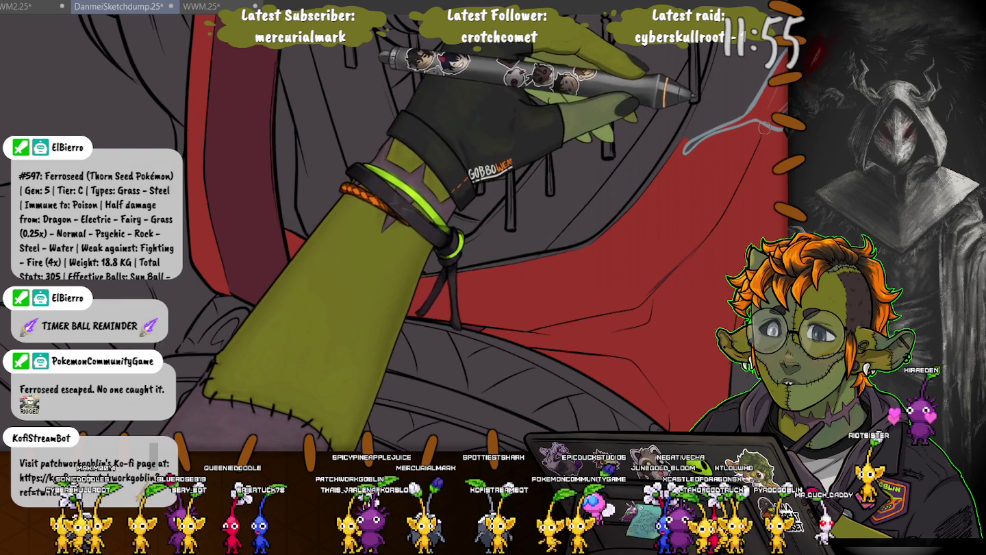
drag(764, 102, 705, 208)
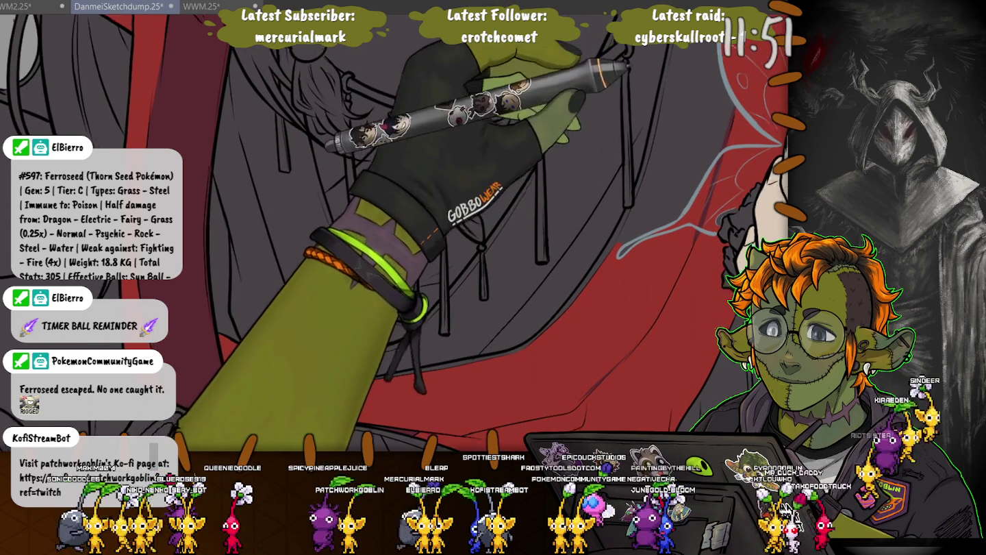
drag(706, 209, 720, 367)
key(ctrl+s)
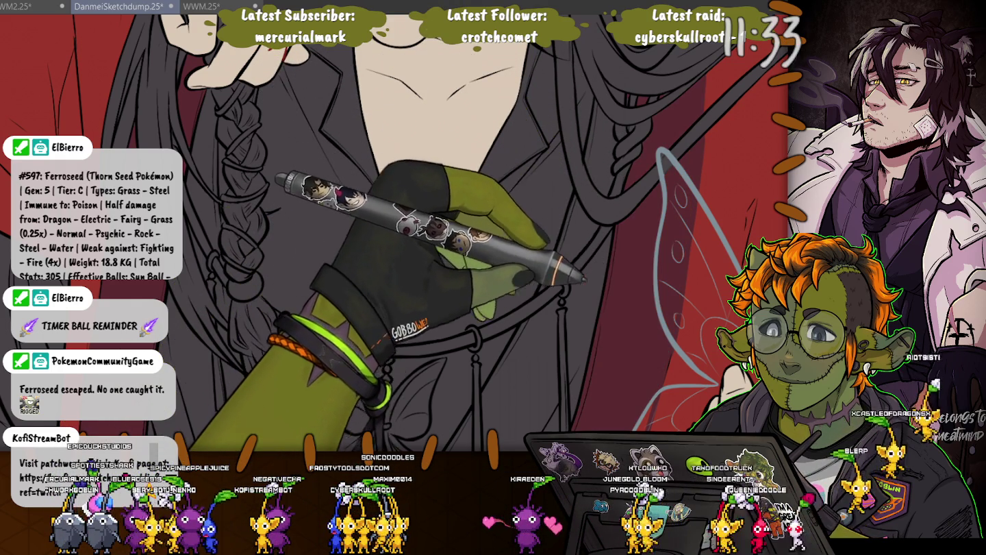
scroll(439, 274, down, 3)
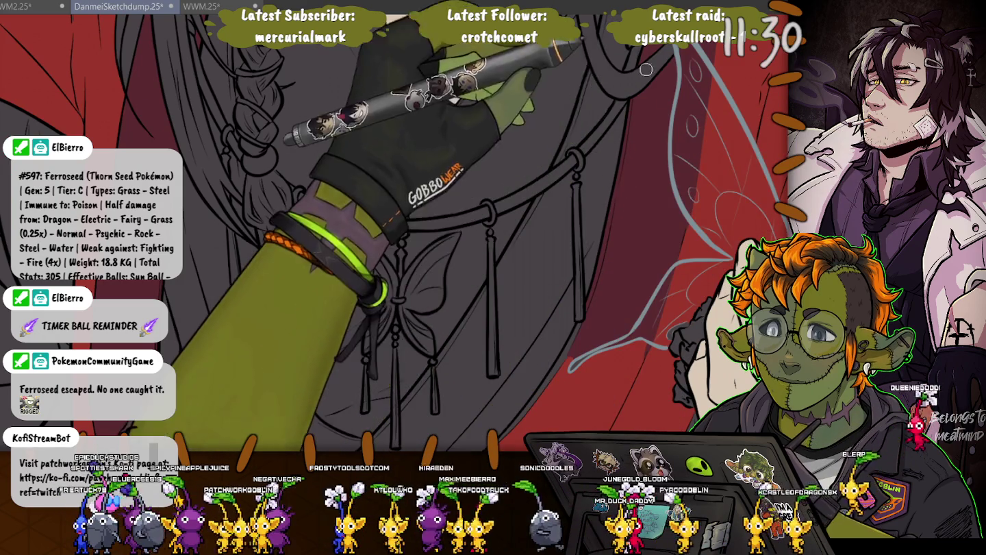
scroll(690, 198, up, 3)
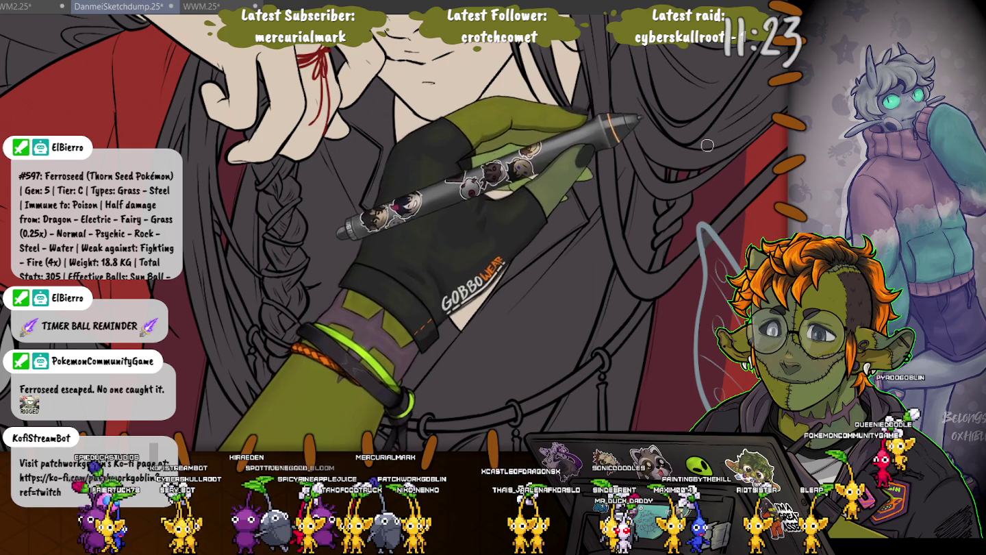
scroll(707, 146, down, 2)
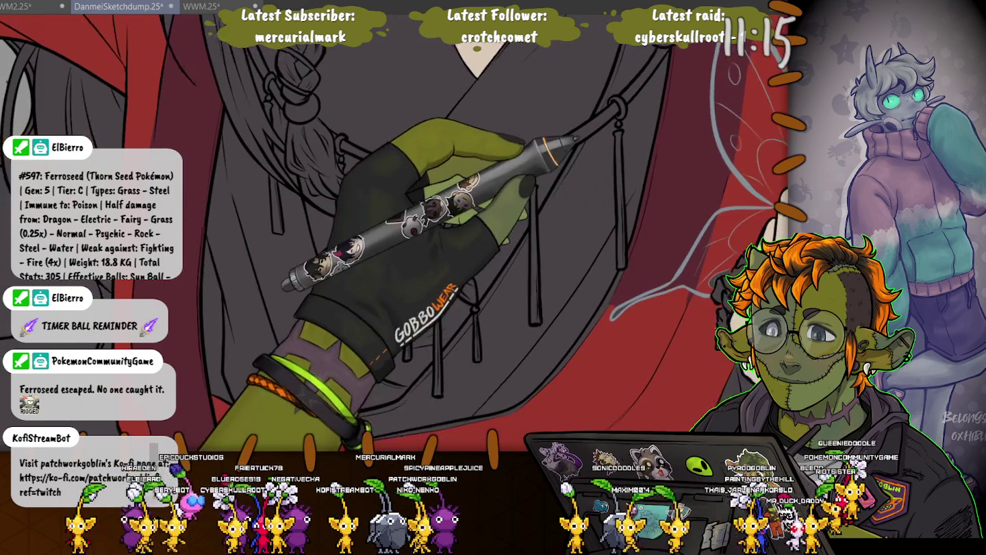
scroll(673, 229, down, 5)
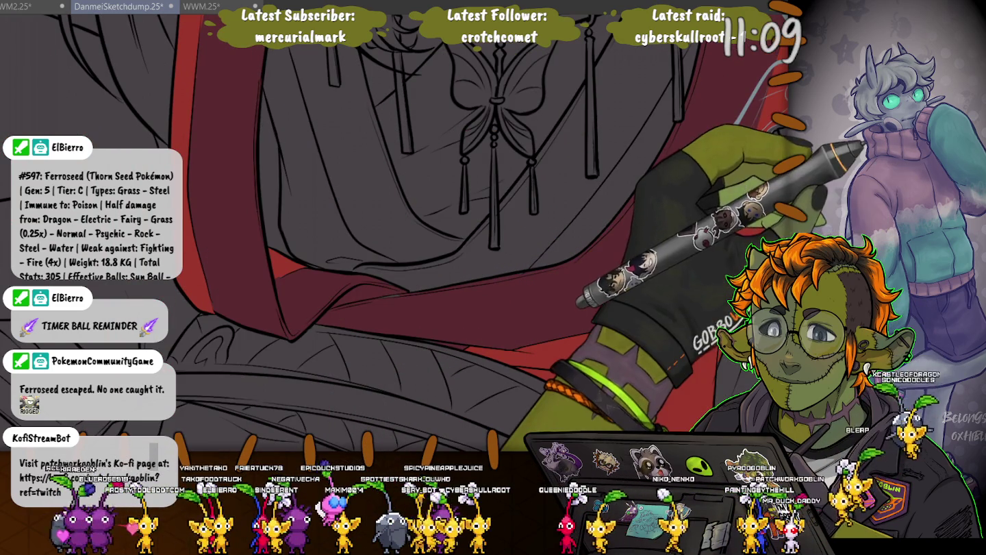
scroll(293, 263, down, 2)
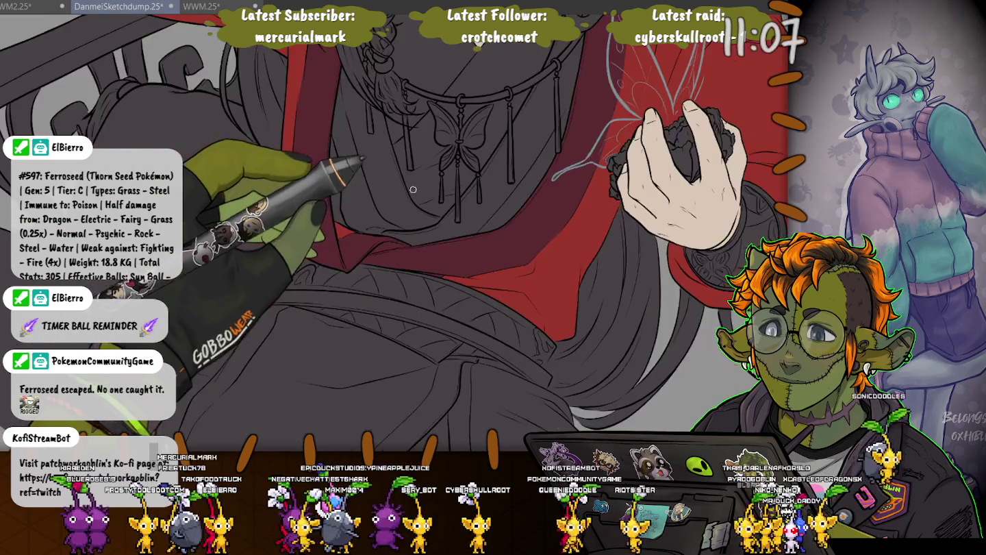
scroll(275, 275, down, 2)
scroll(247, 283, down, 2)
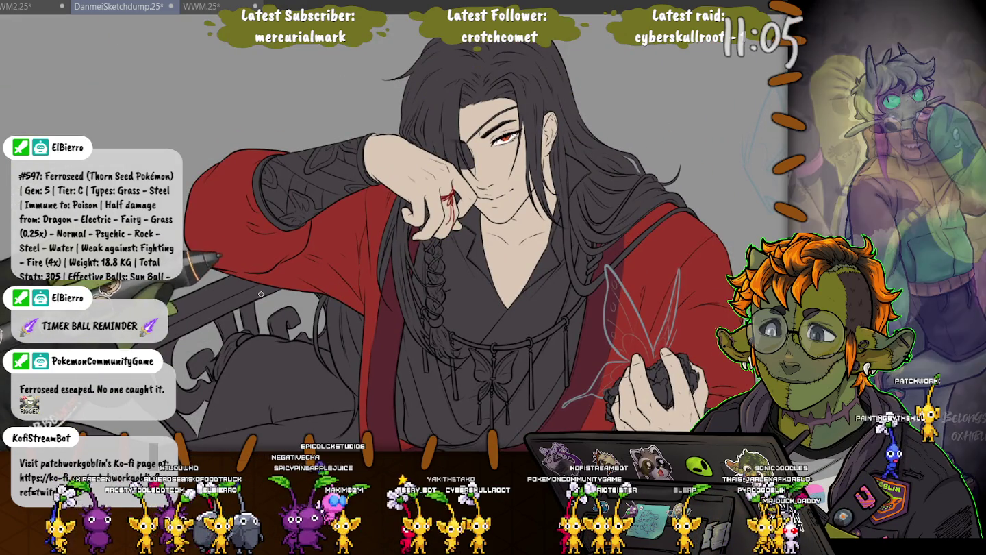
scroll(369, 274, up, 3)
scroll(368, 273, up, 2)
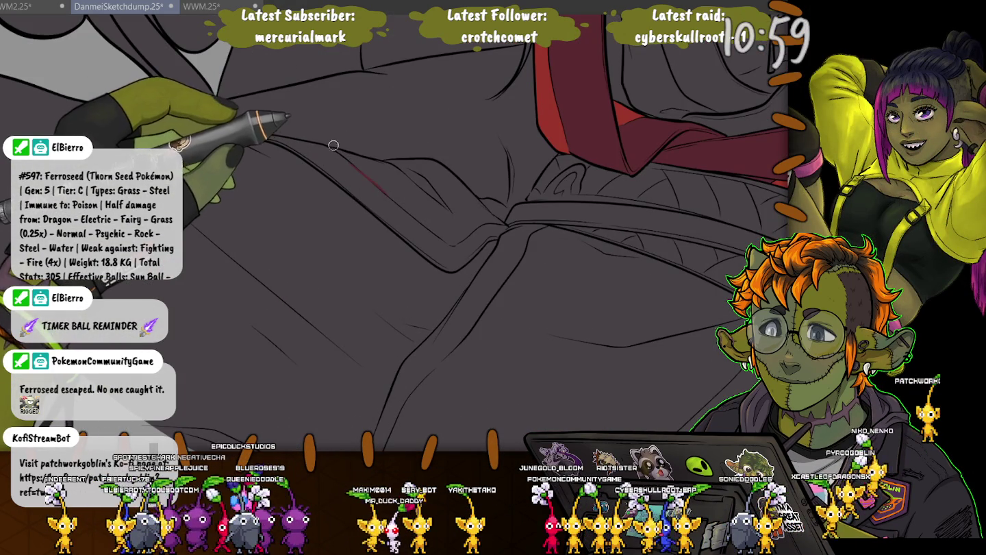
Outline the diagonal strap across the grey robe with a red pen line and fill it dark red.
drag(347, 164, 390, 199)
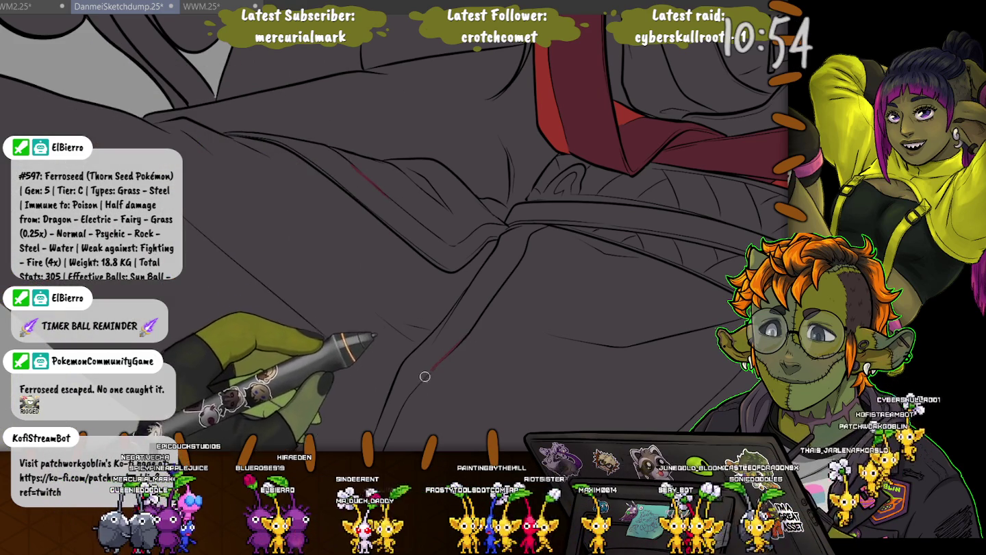
drag(466, 333, 432, 187)
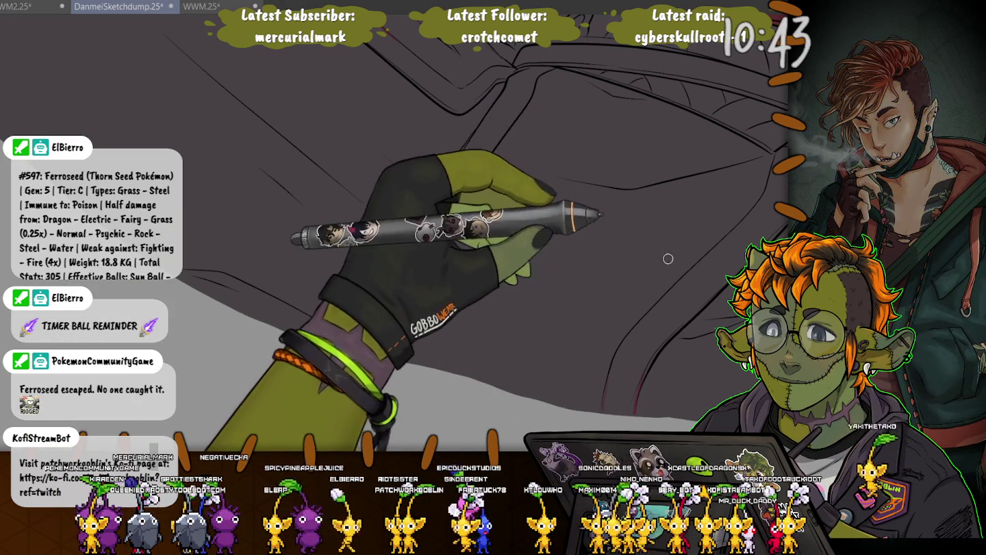
key(ctrl+minus)
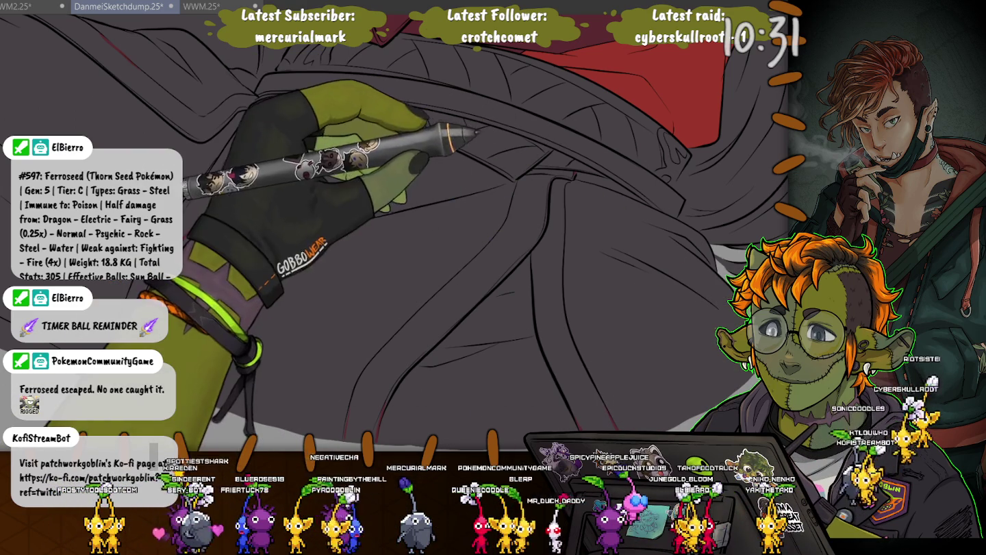
click(471, 274)
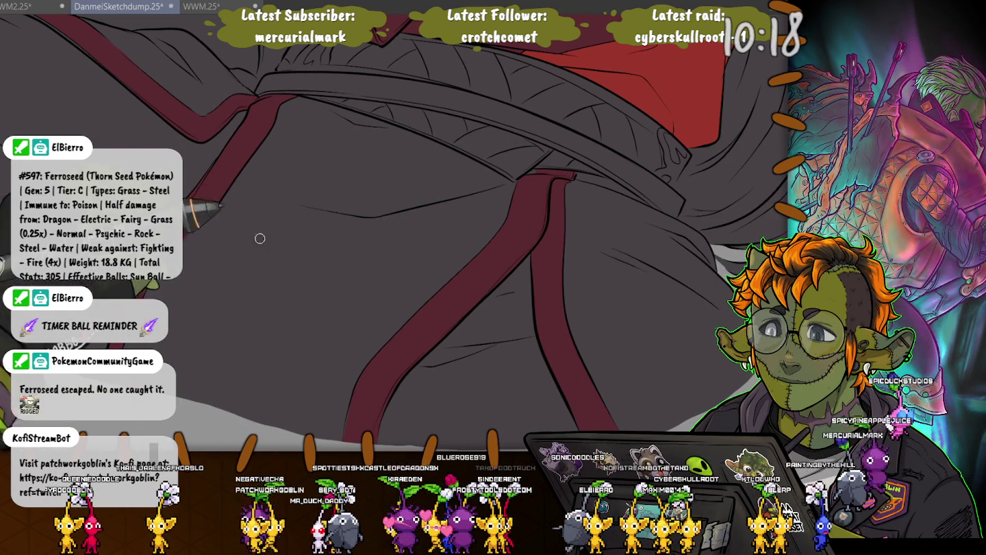
drag(450, 208, 501, 256)
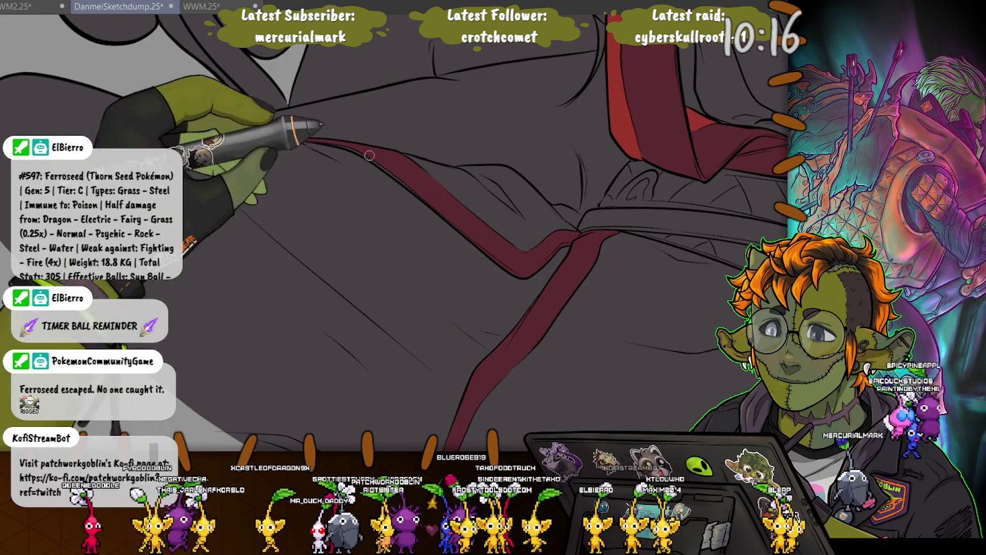